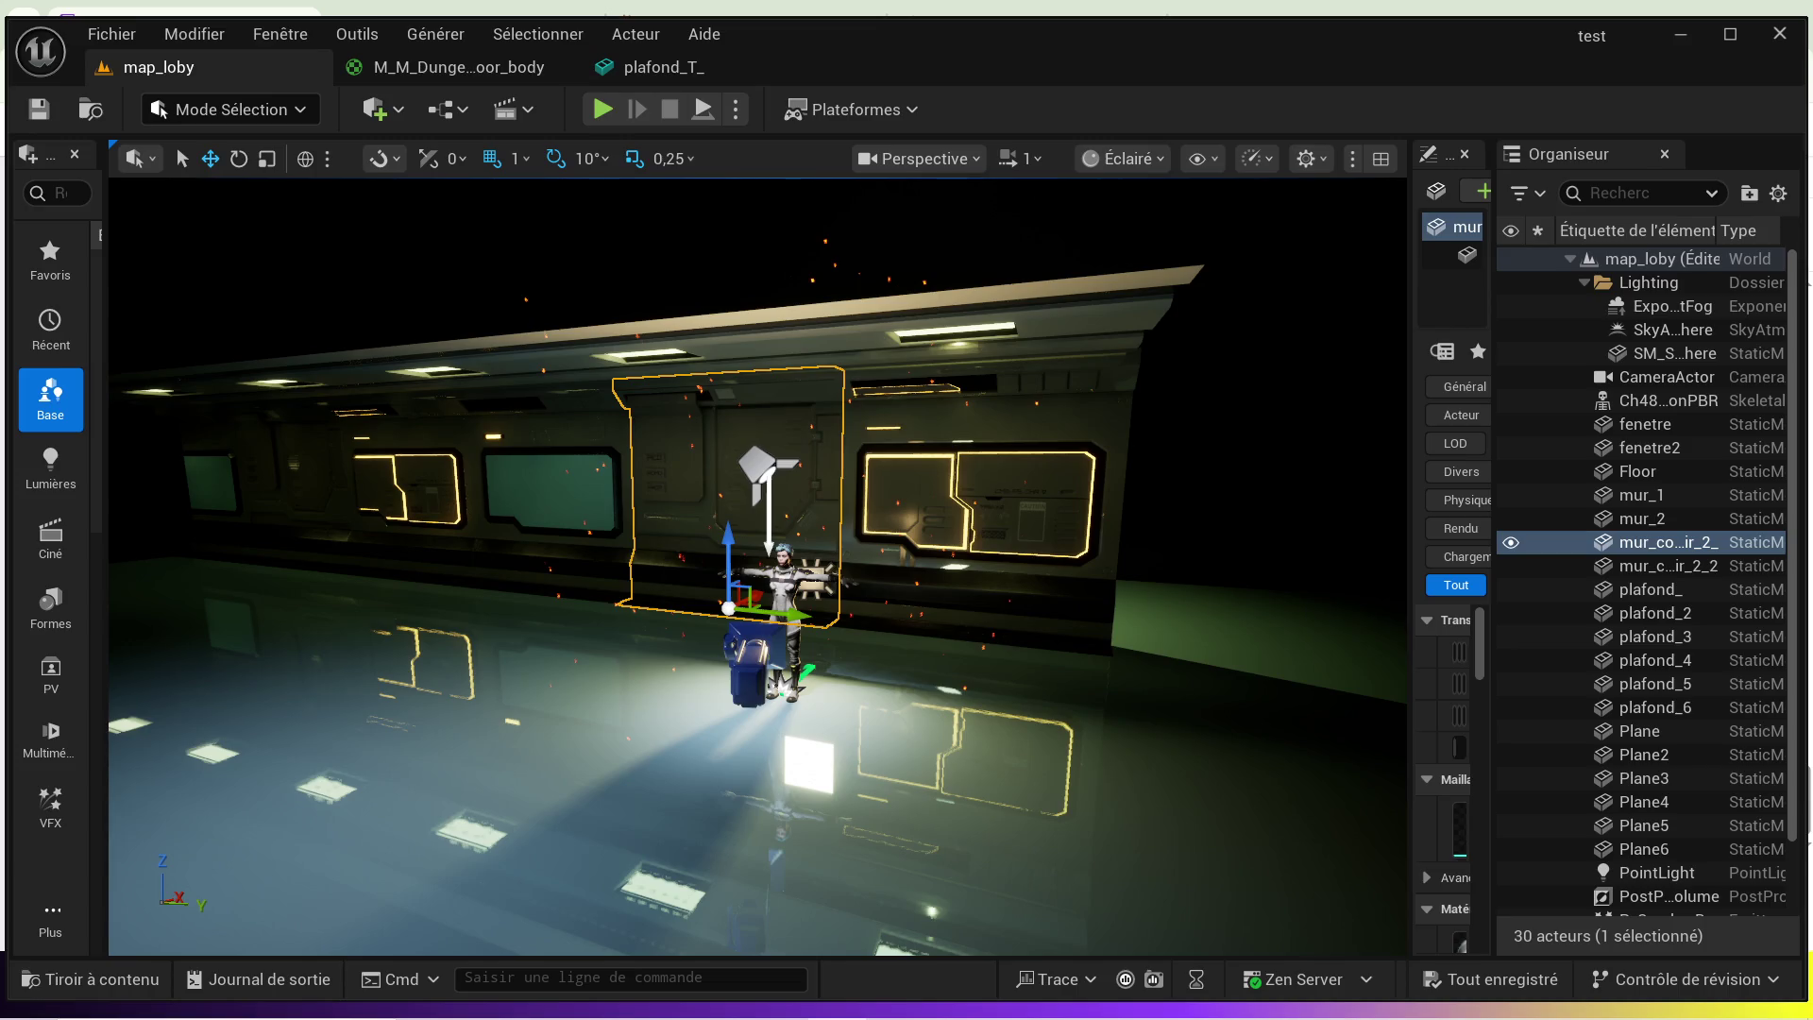
- Scroll the Fab library to Paragon: Wraith and add it to the 'test' project to start downloading
scroll(1065, 639, down, 5)
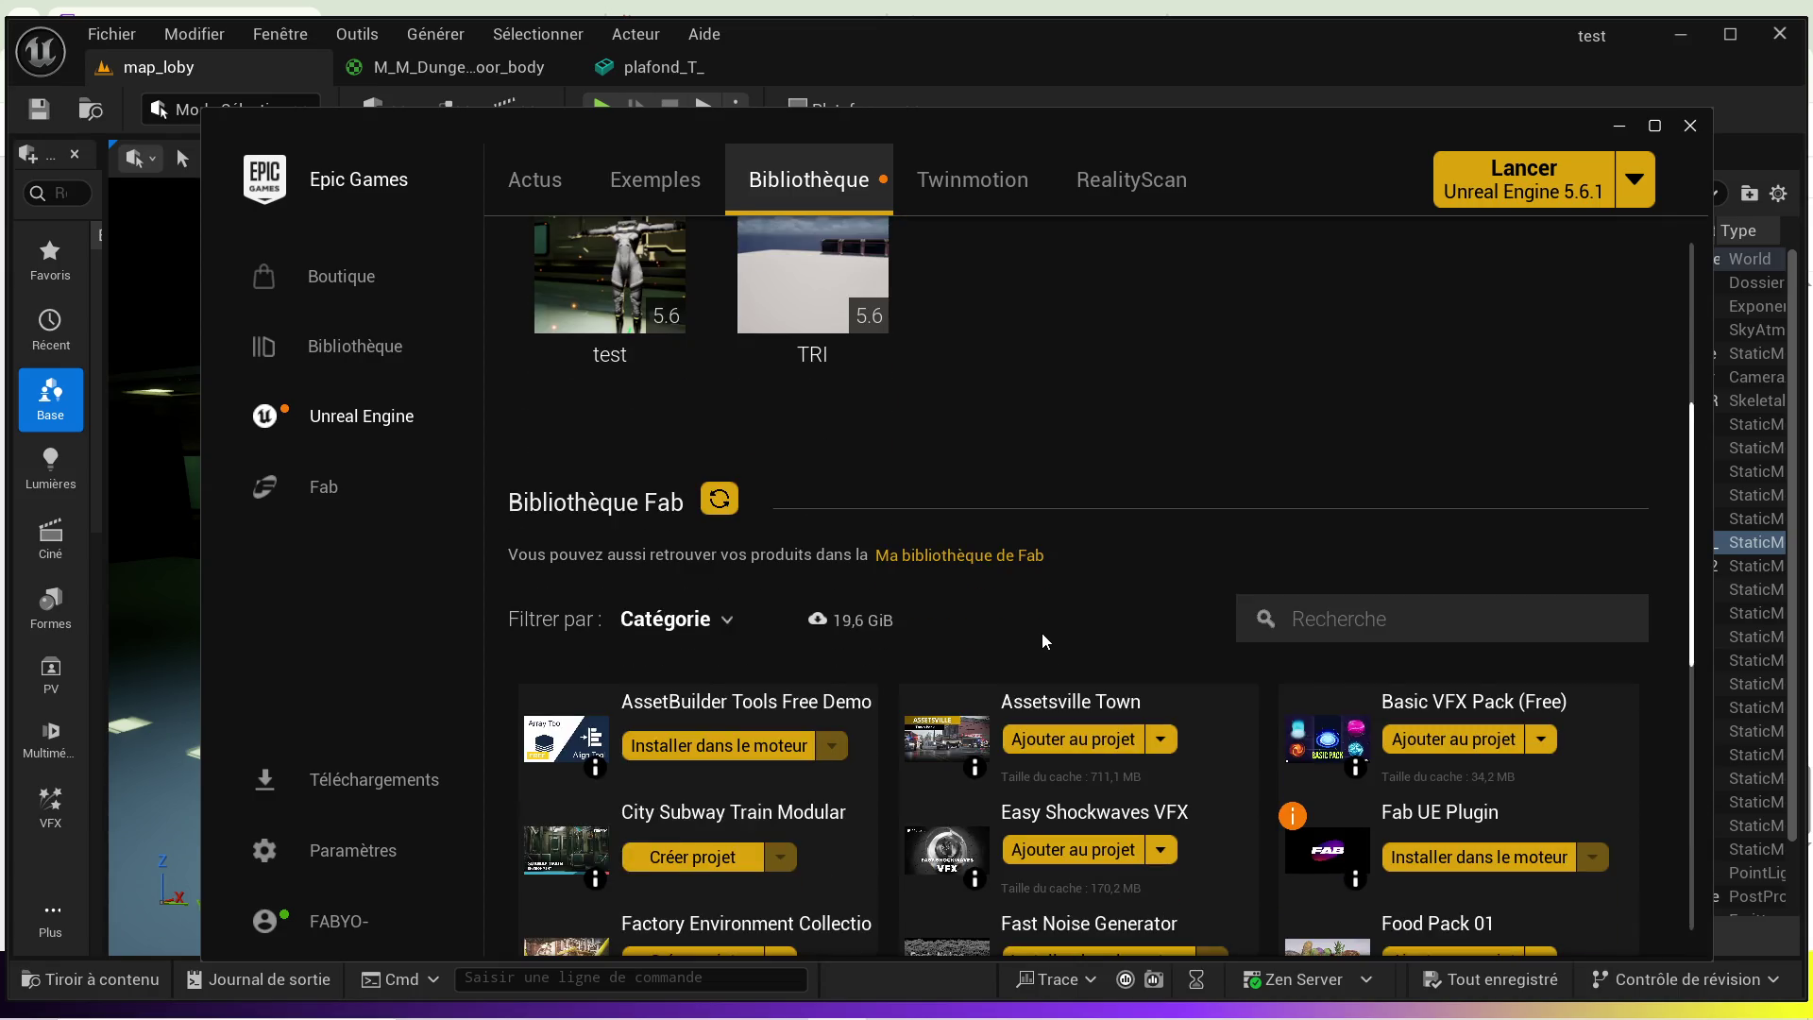
scroll(1046, 641, down, 3)
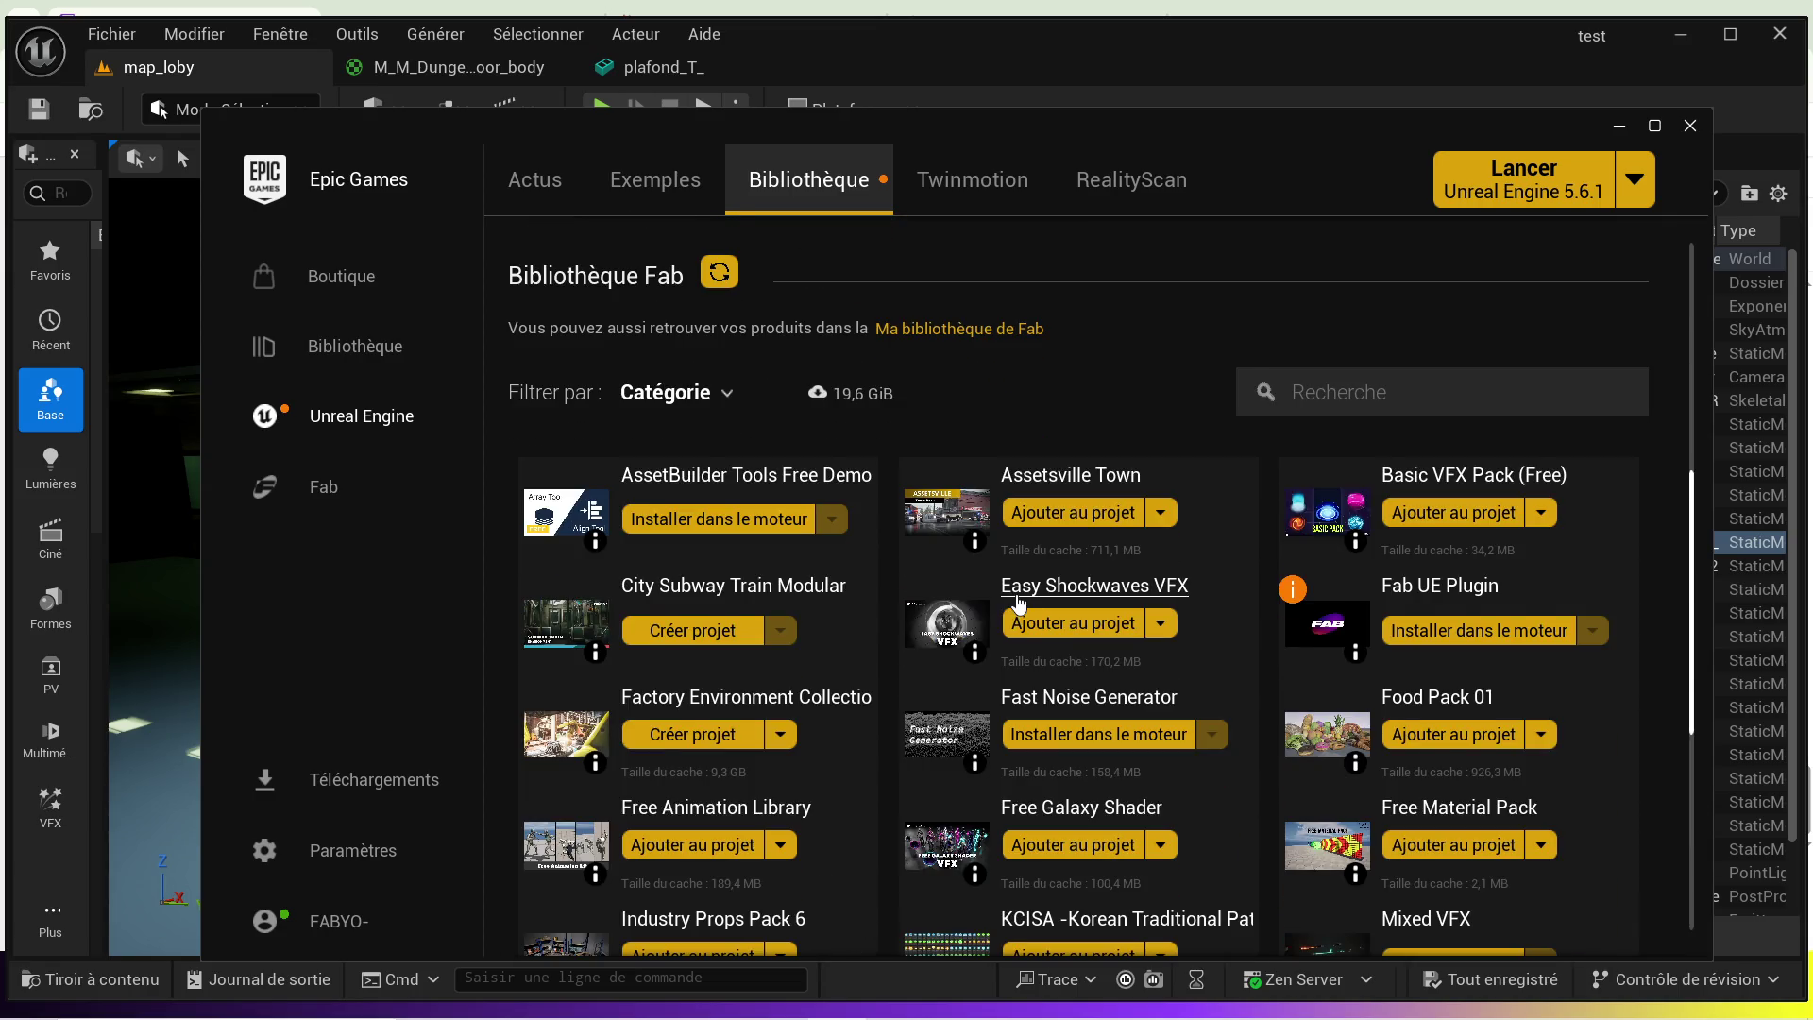
scroll(1019, 604, down, 2)
scroll(879, 547, down, 3)
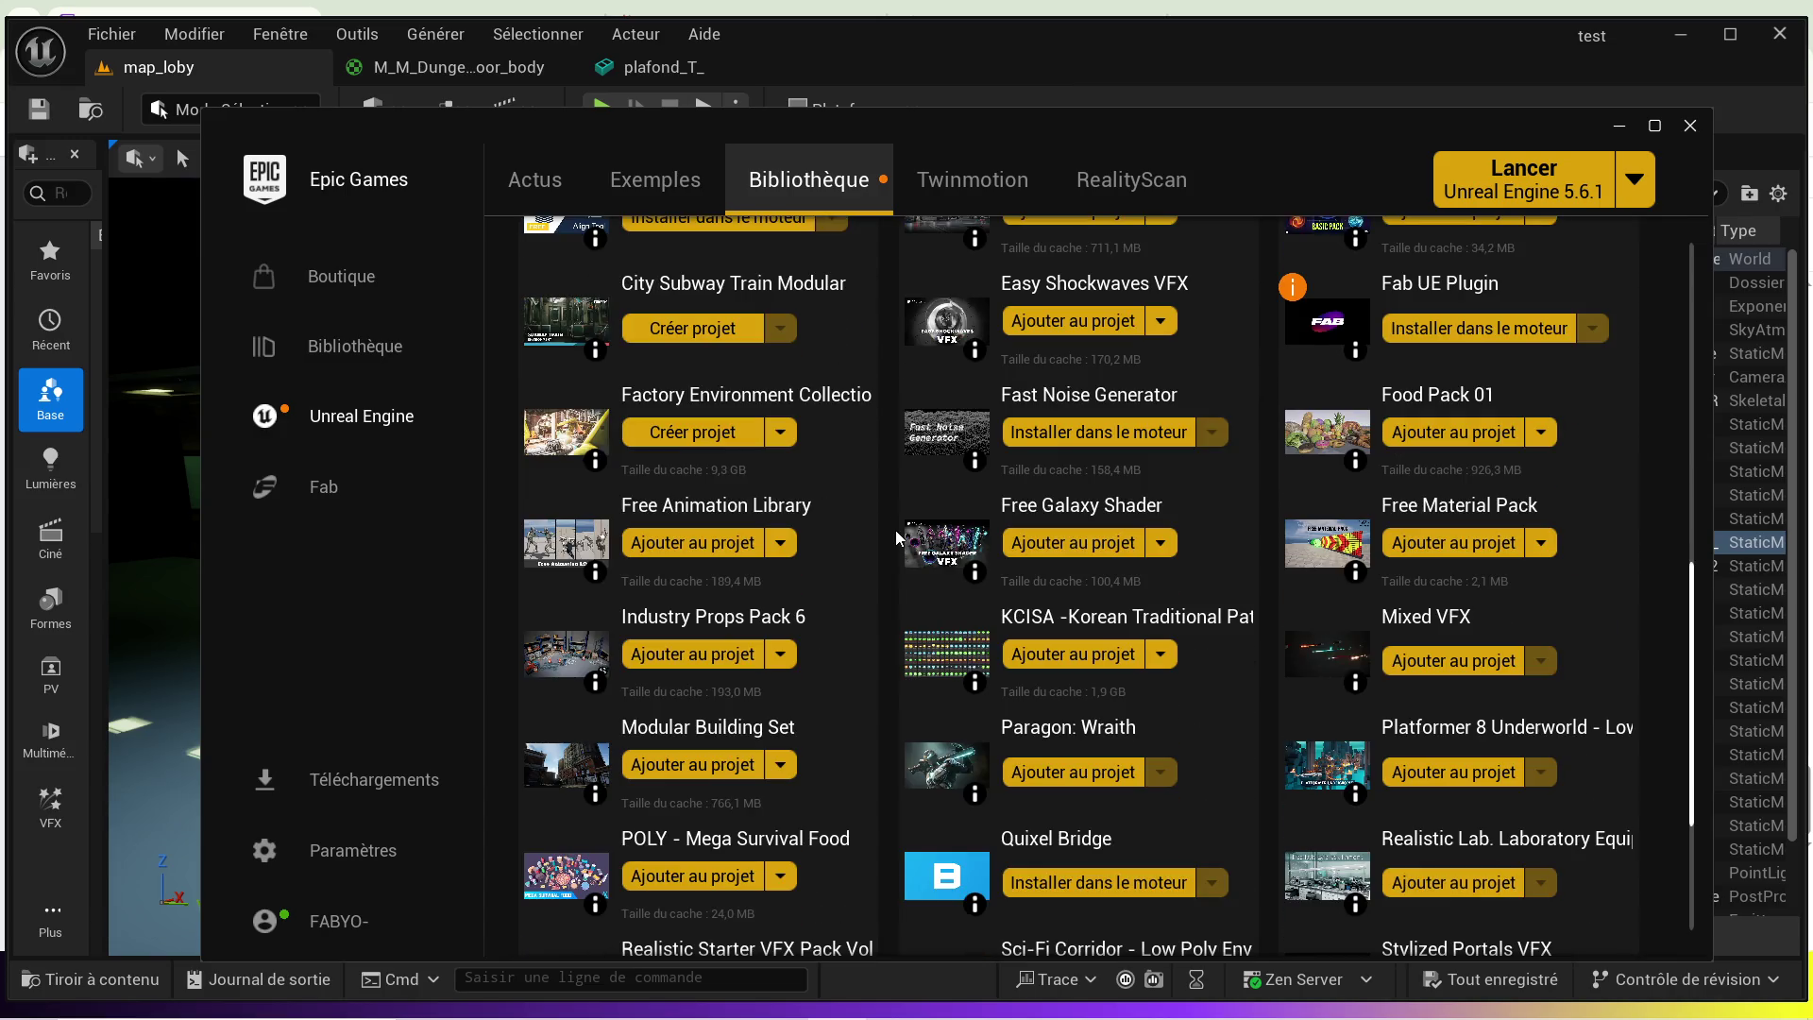
scroll(897, 536, down, 2)
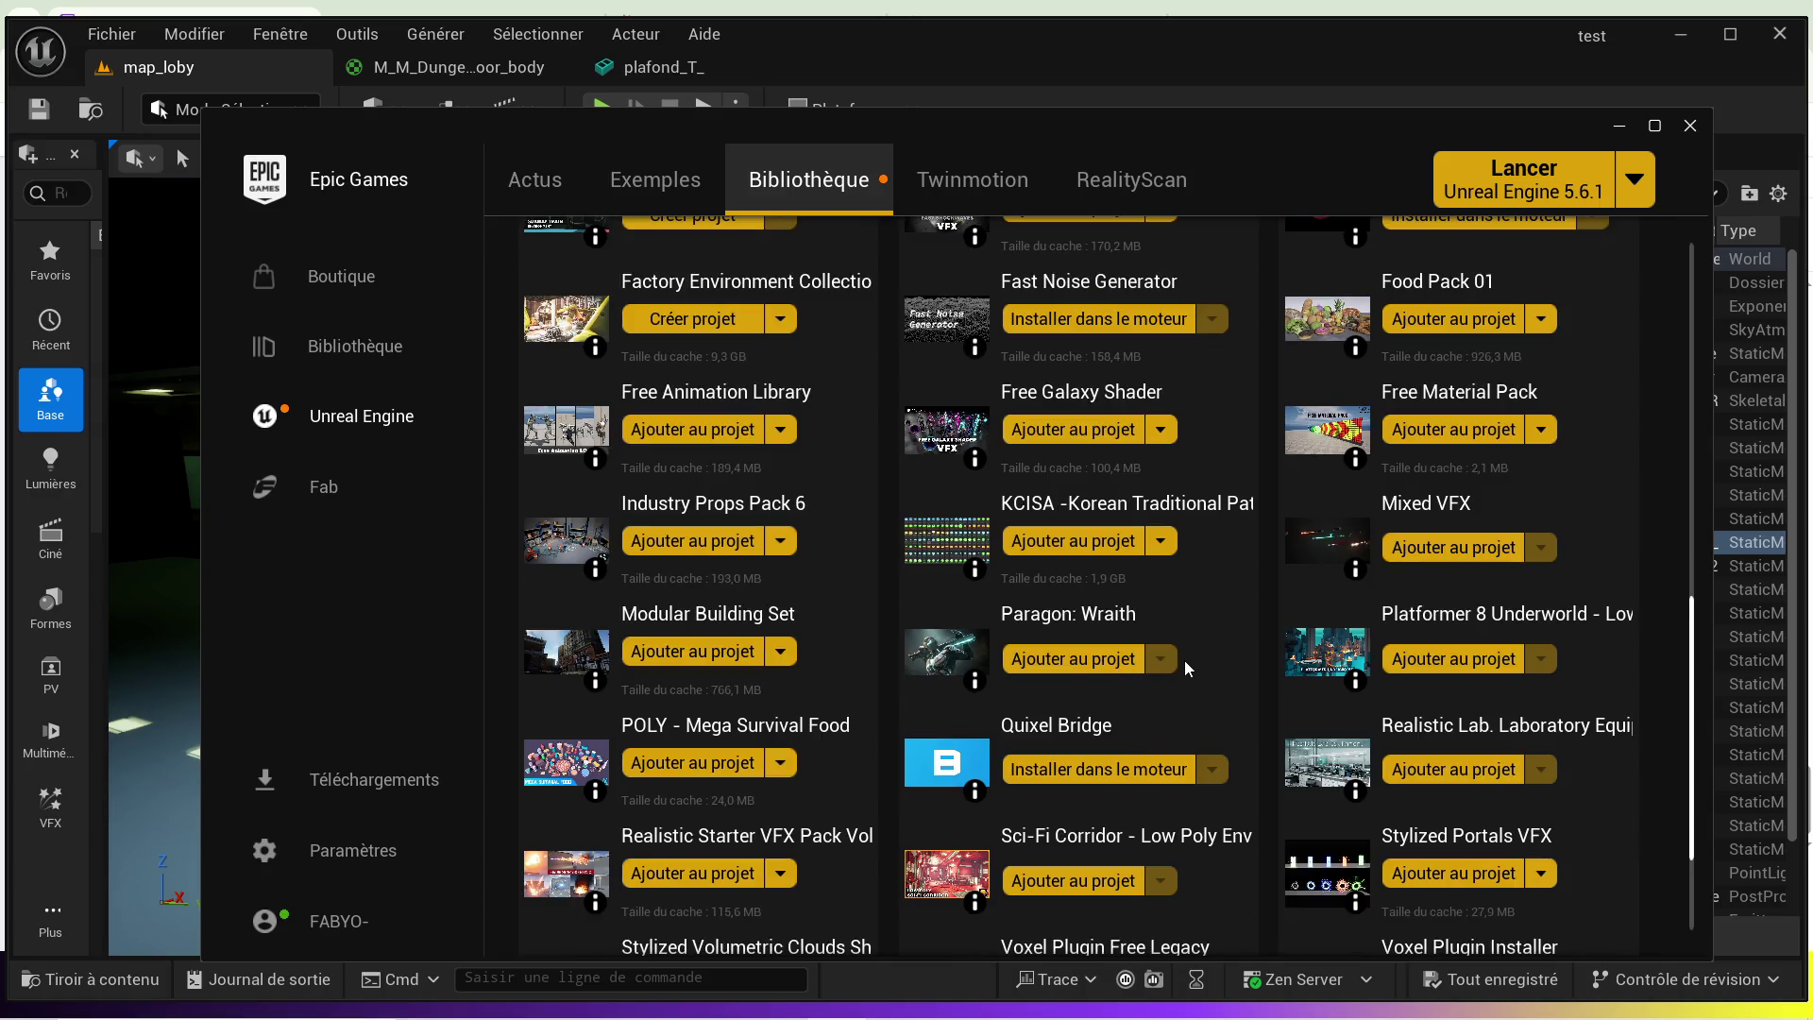
click(1114, 661)
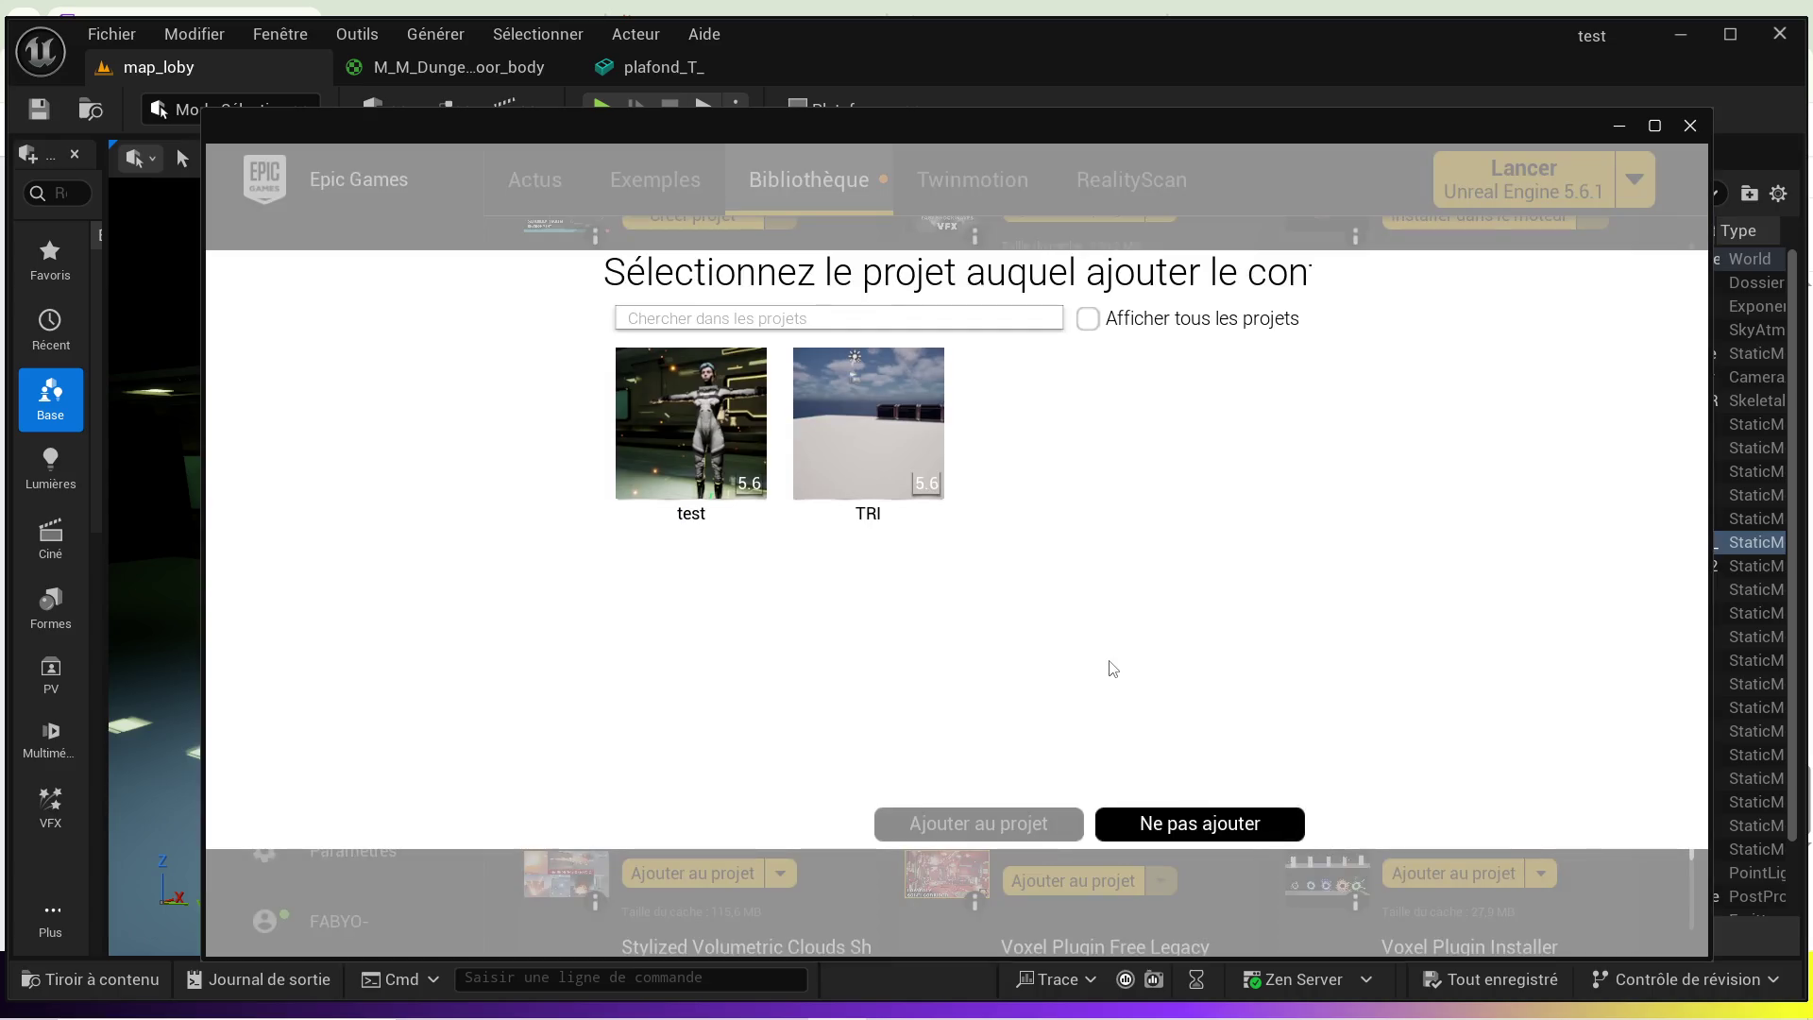
click(679, 444)
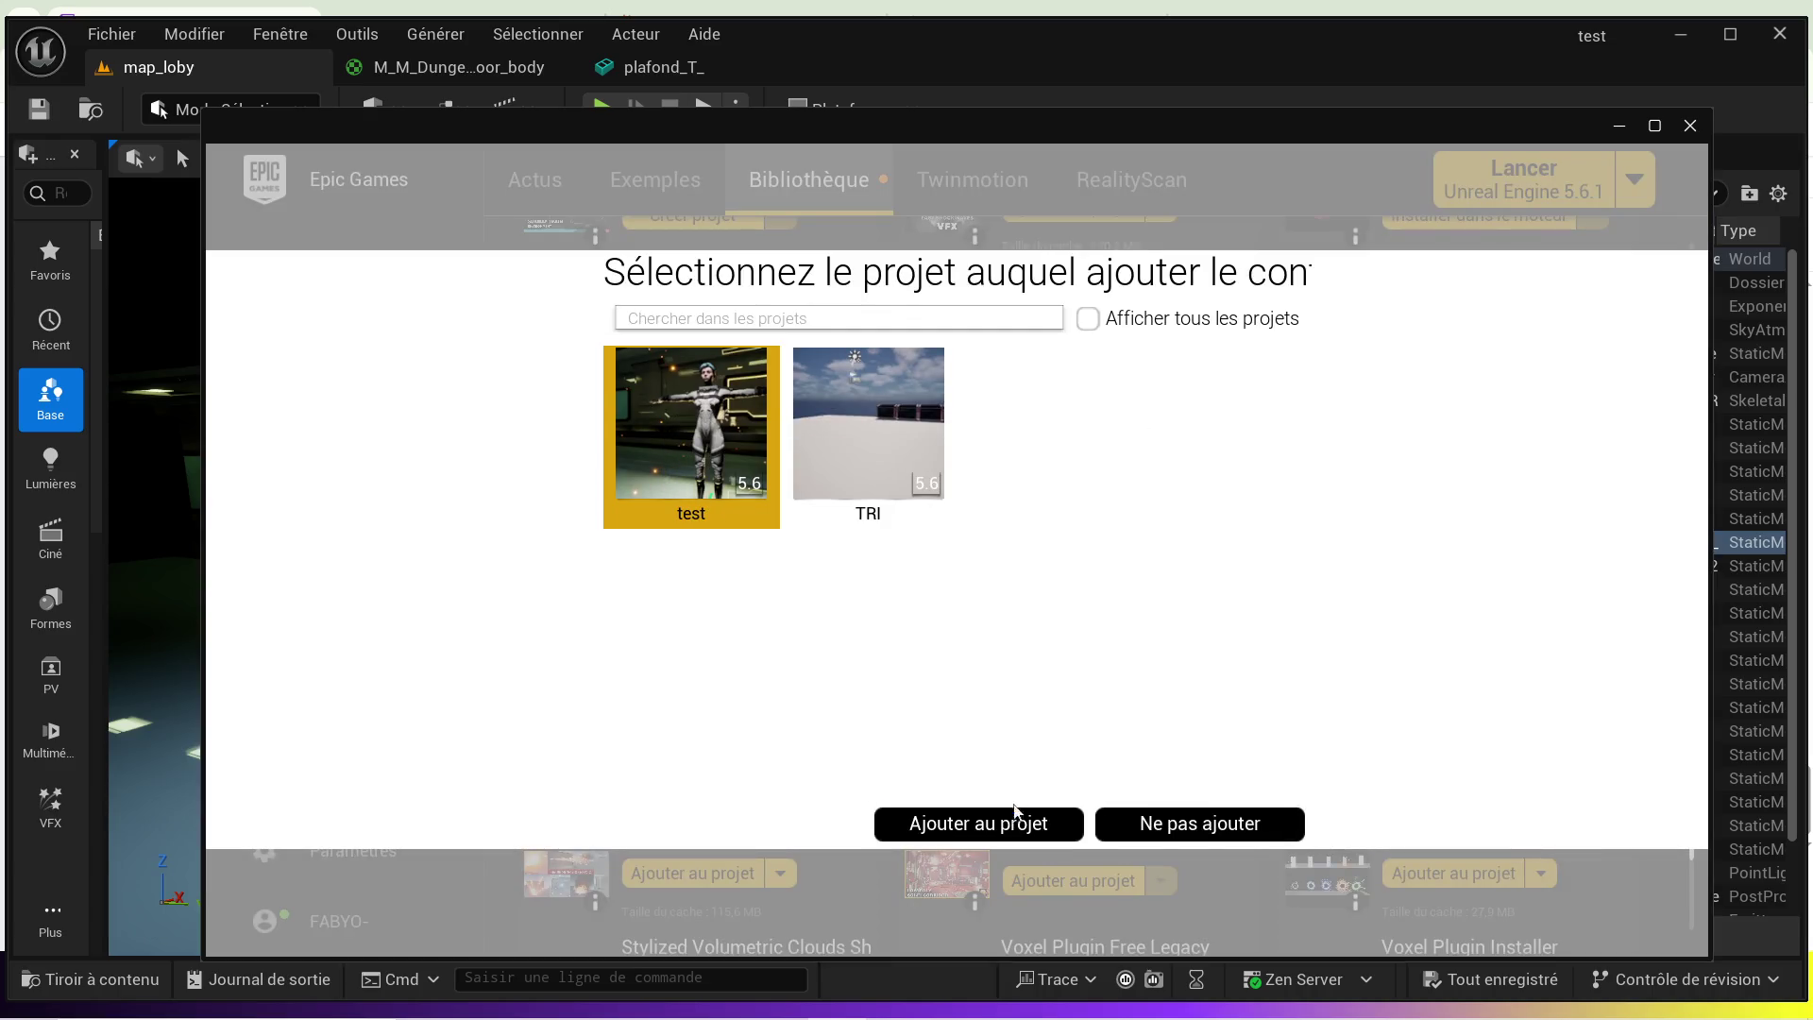
click(991, 825)
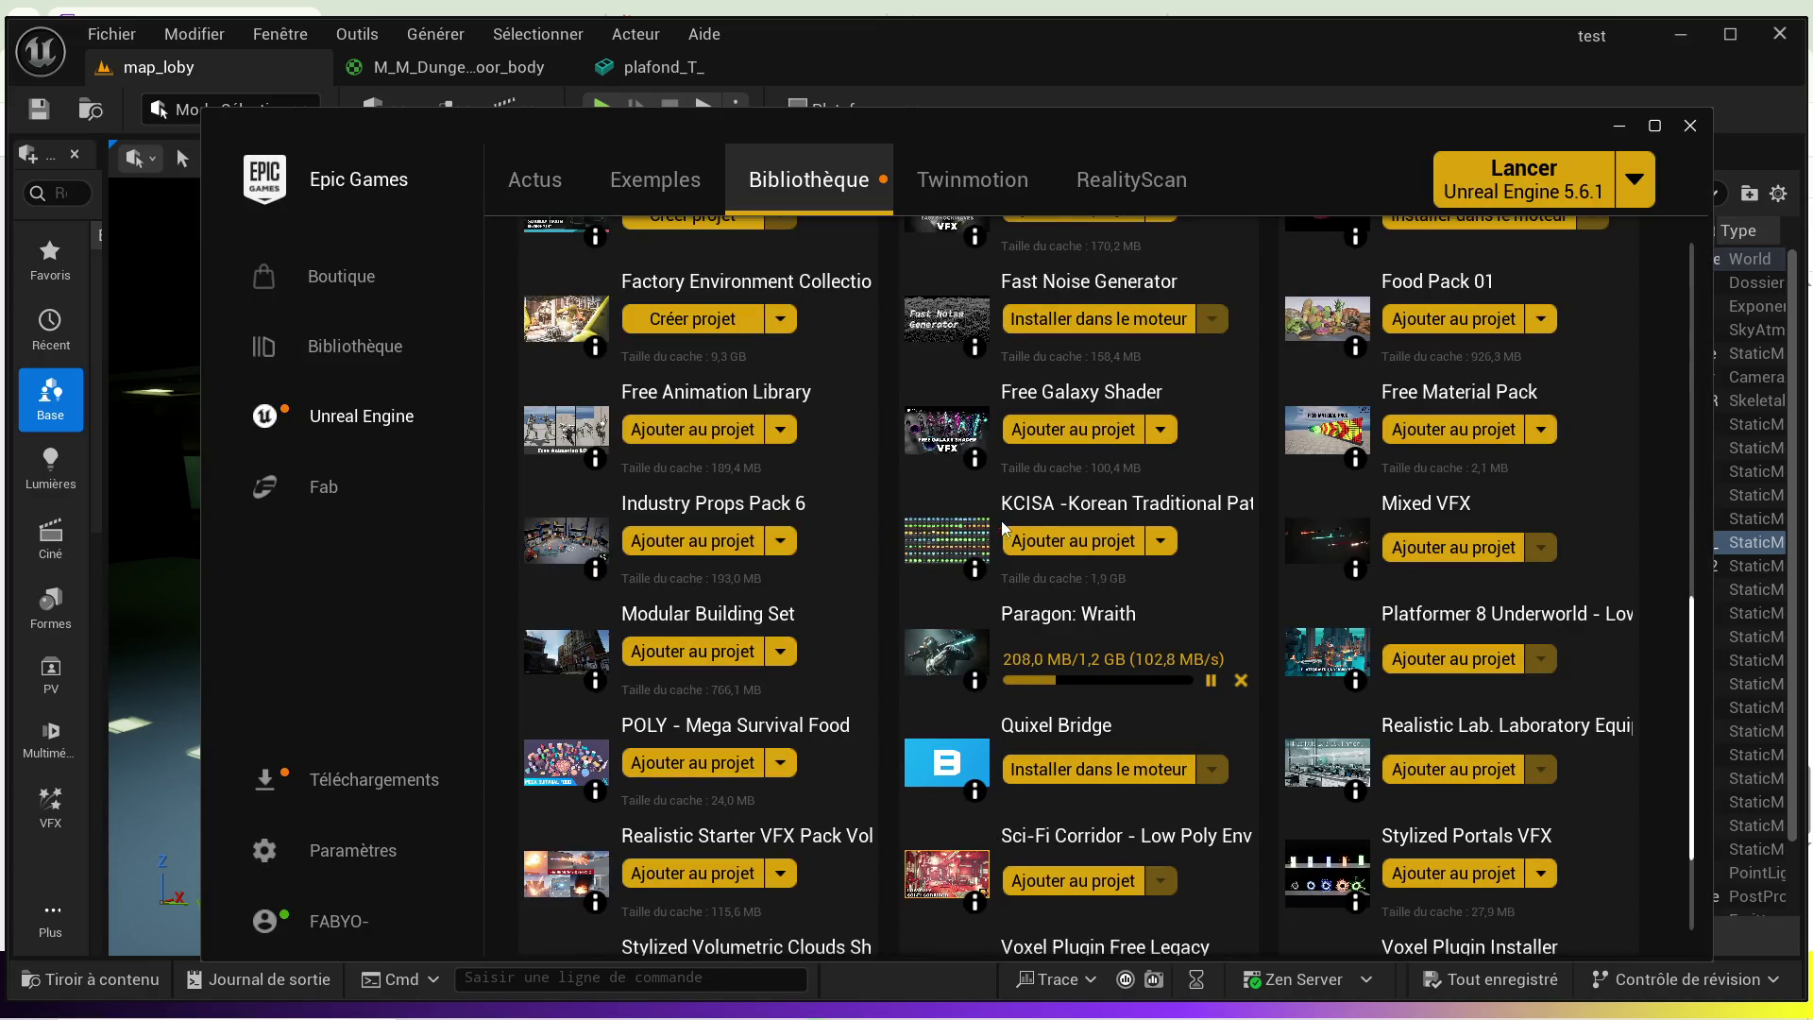
- In Chrome's YouTube tab, play Diva Girl from the playlist, then minimize the browser
click(502, 996)
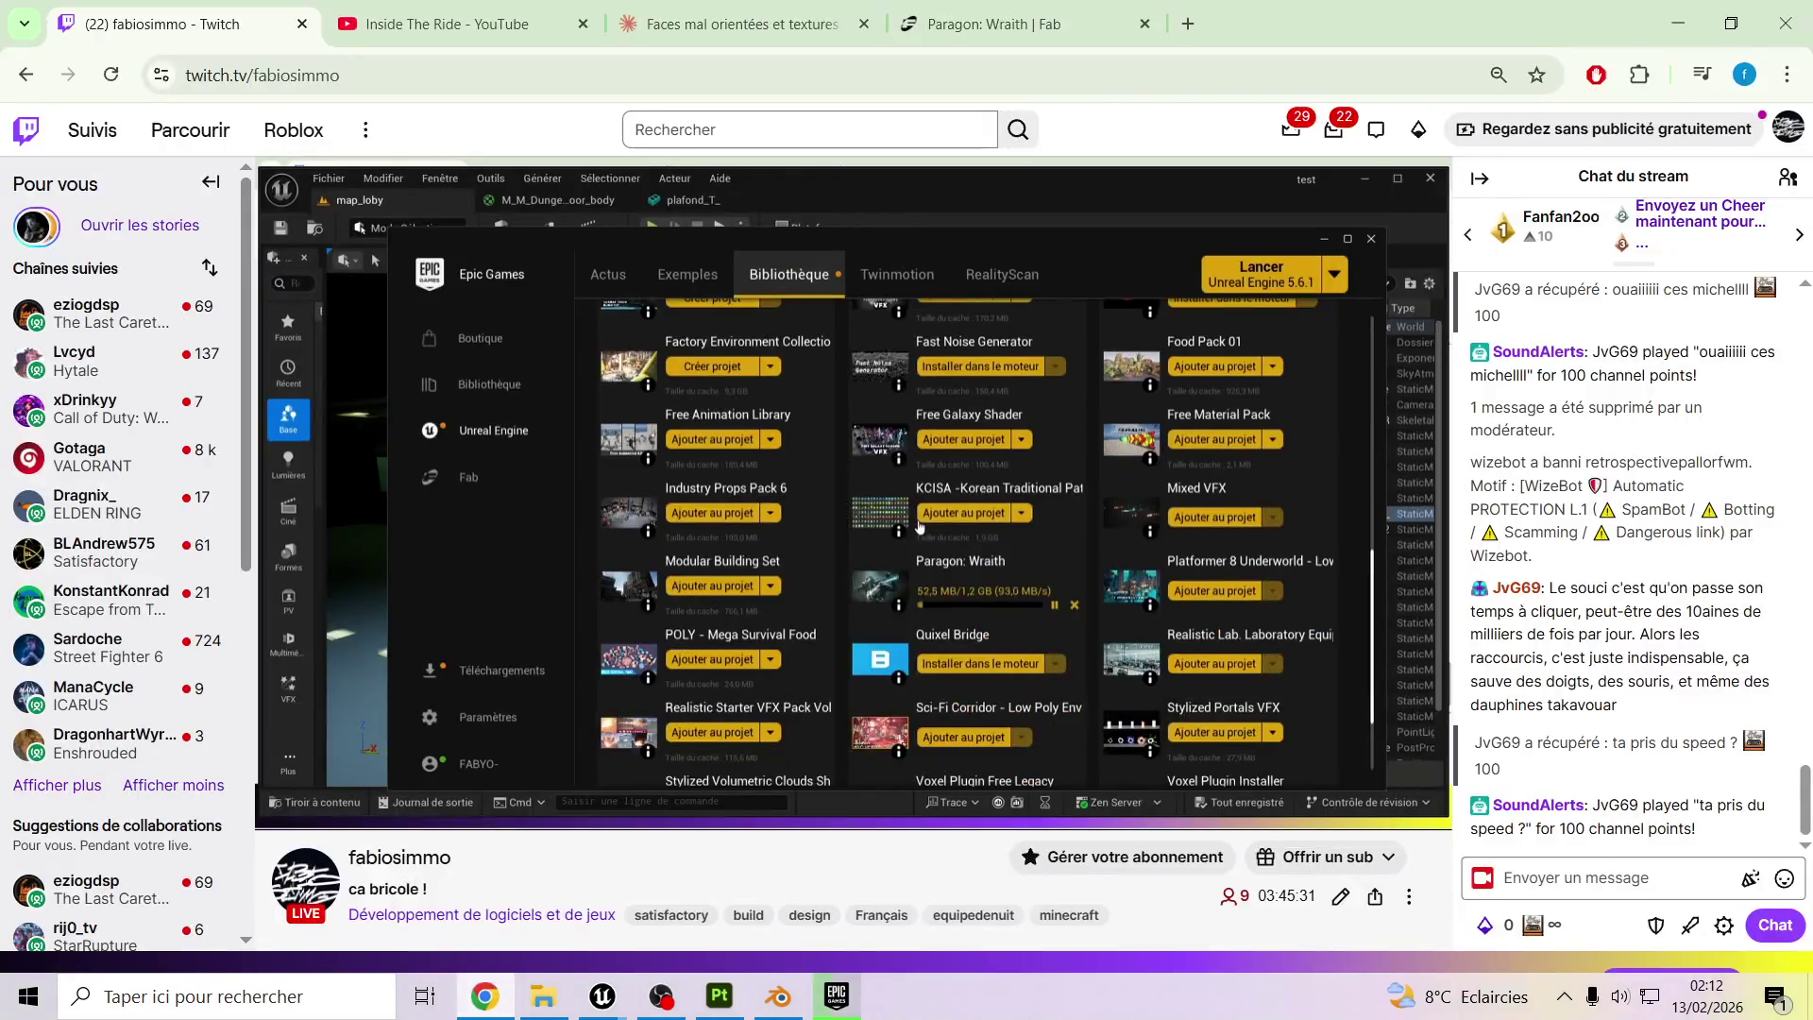
click(444, 23)
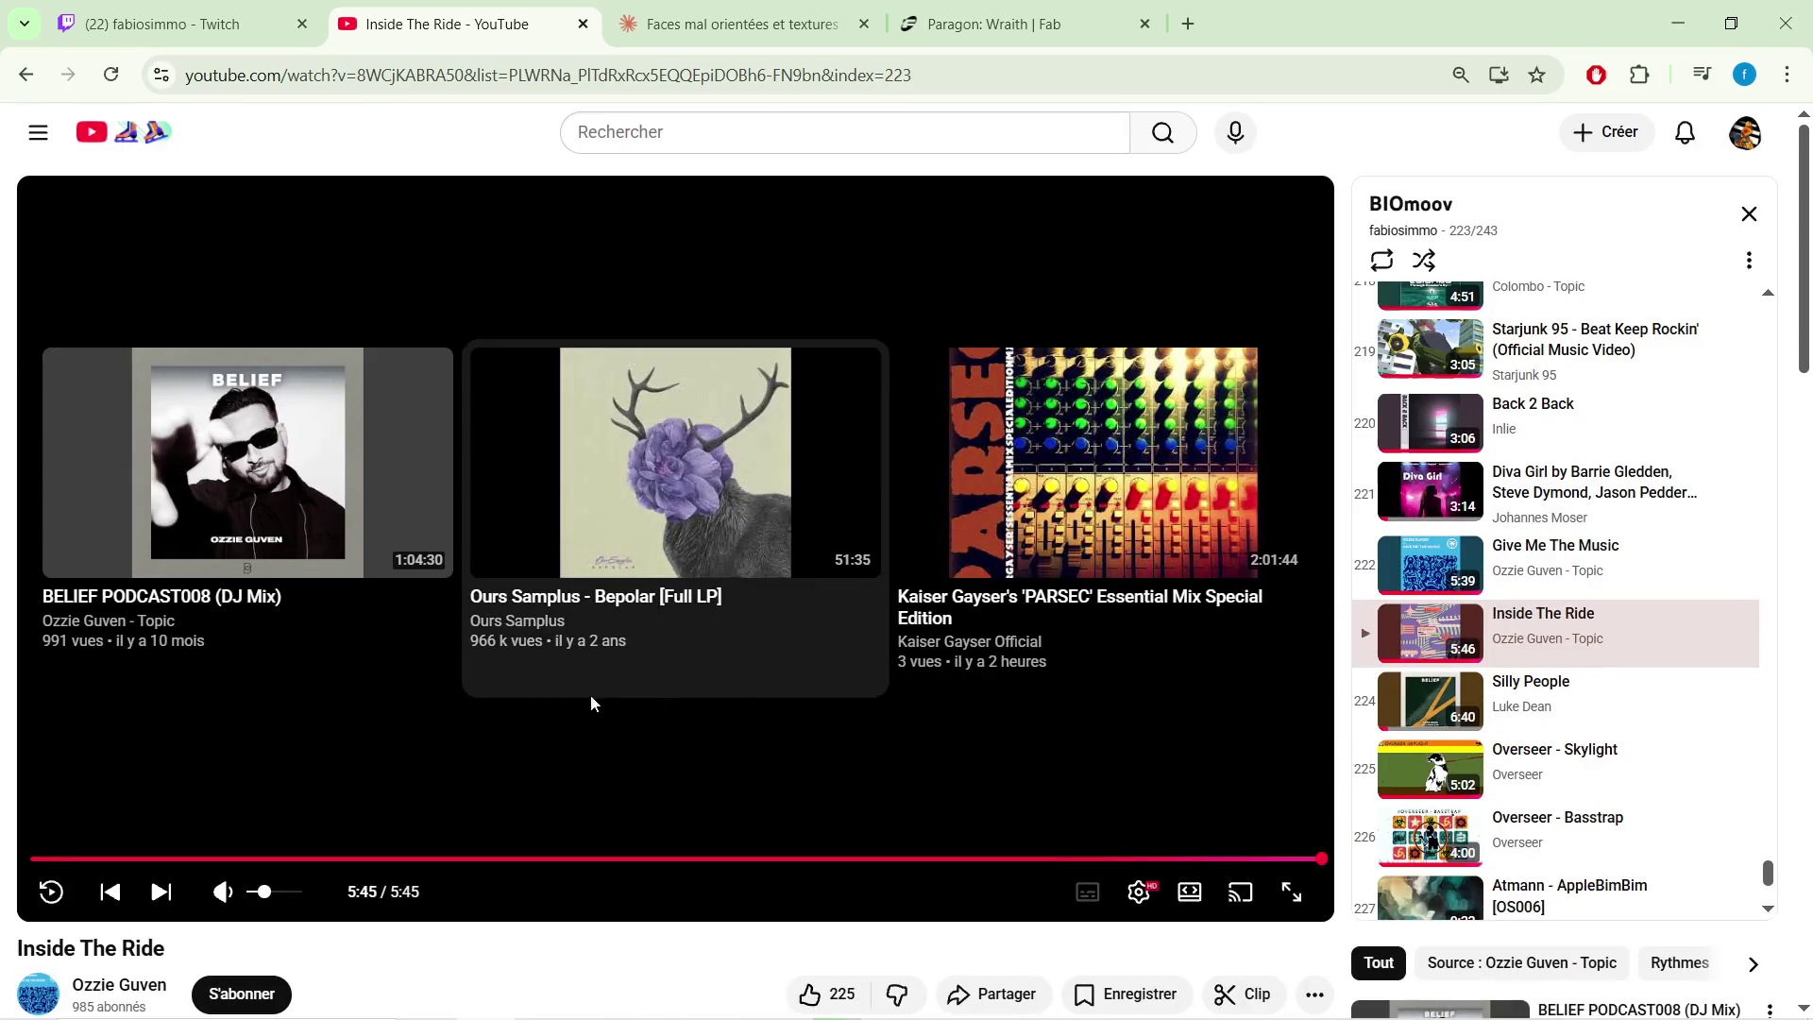
click(1613, 498)
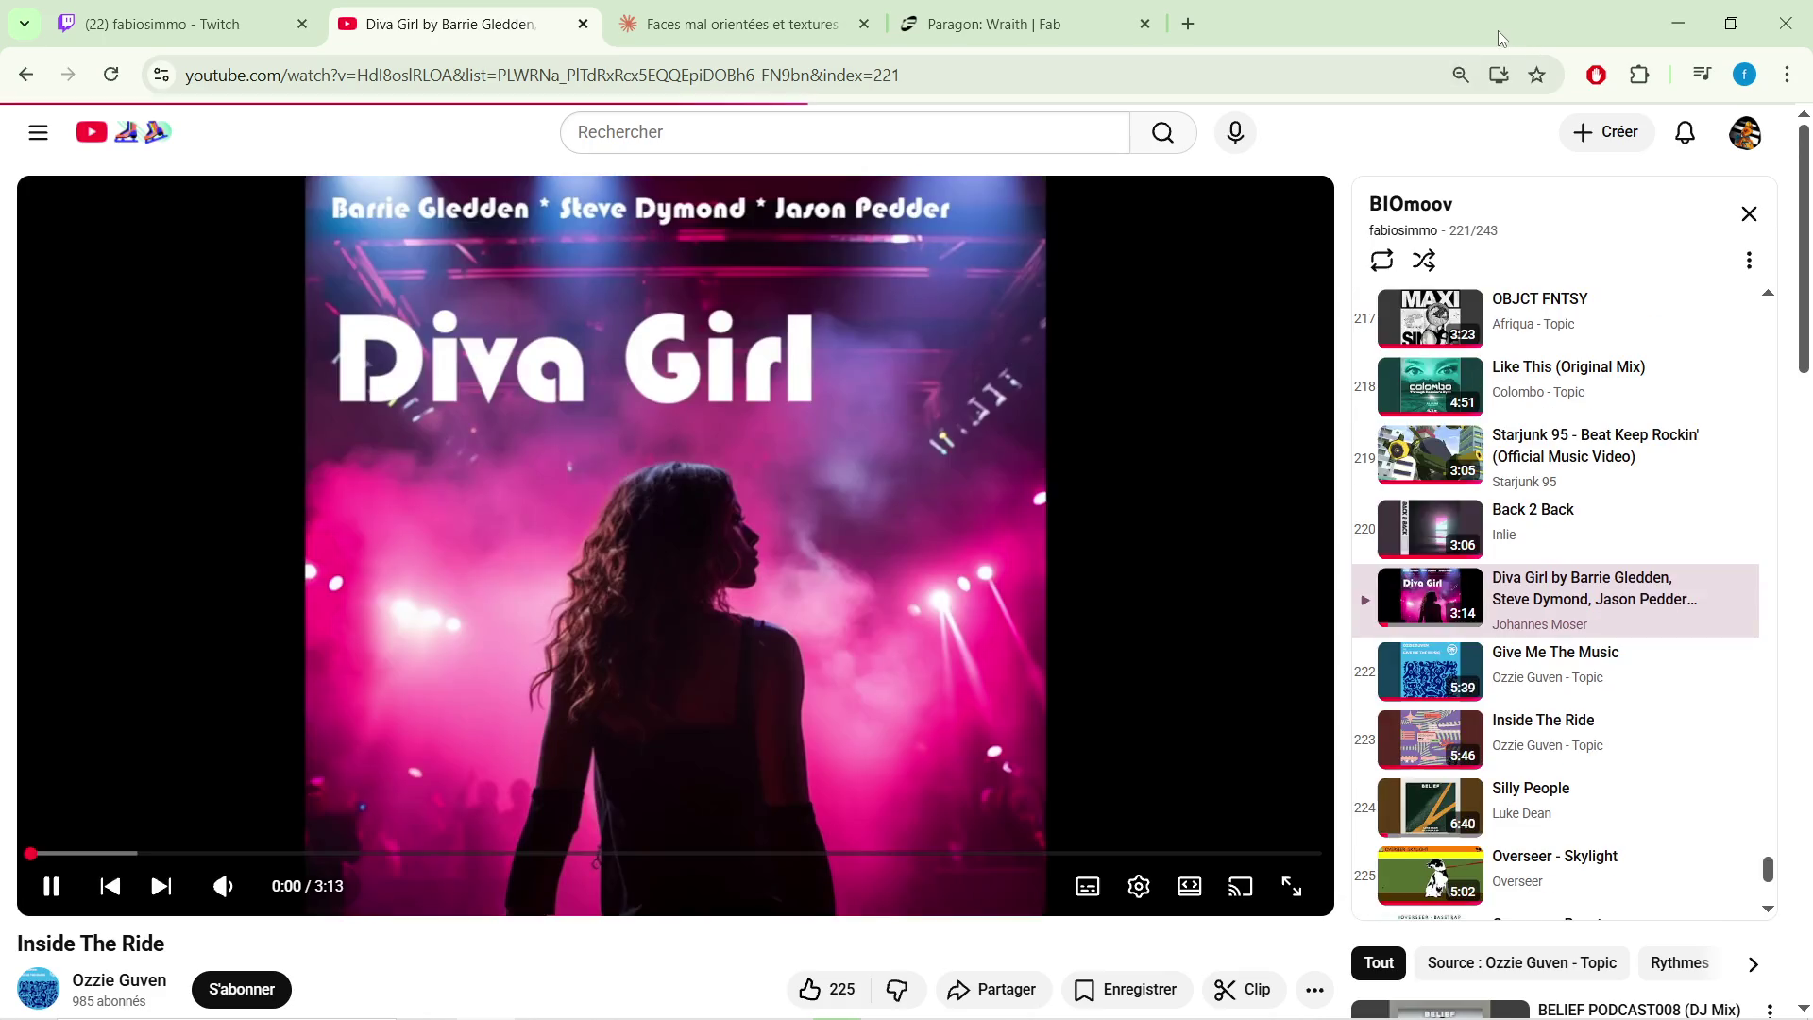
click(1676, 30)
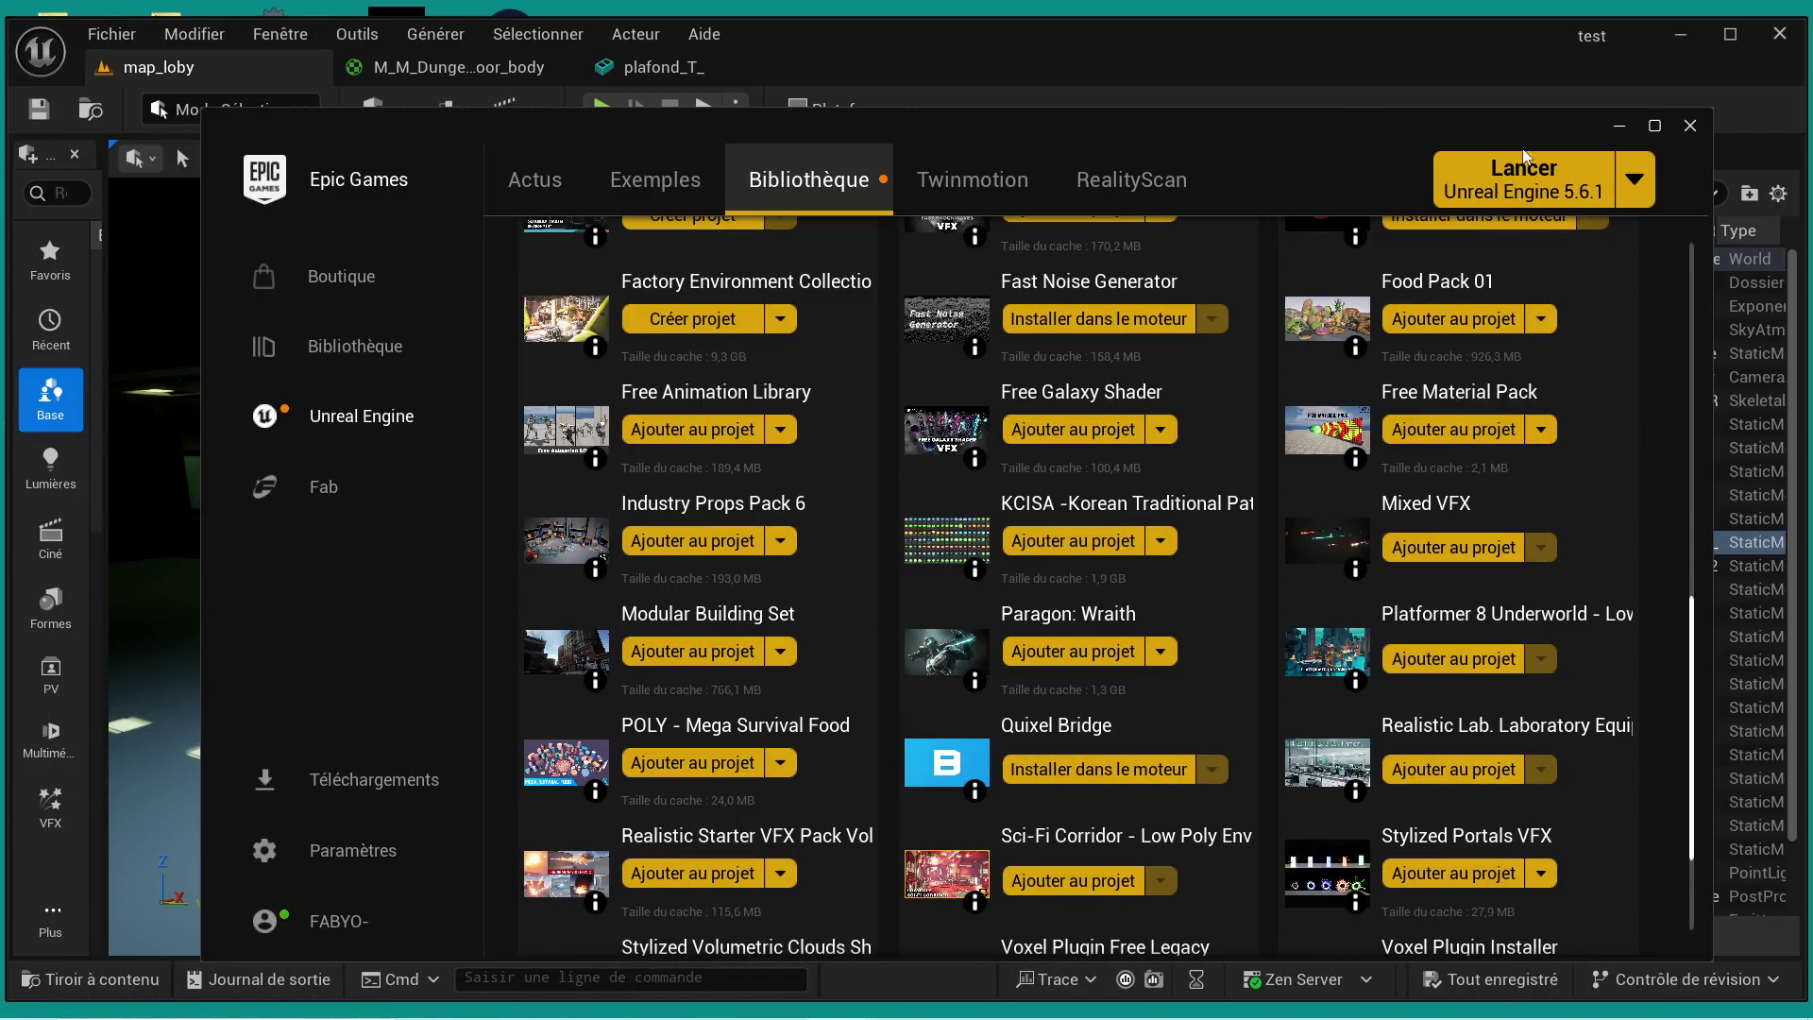
- Close the Epic Games Launcher and open the project's Content Drawer
click(1690, 126)
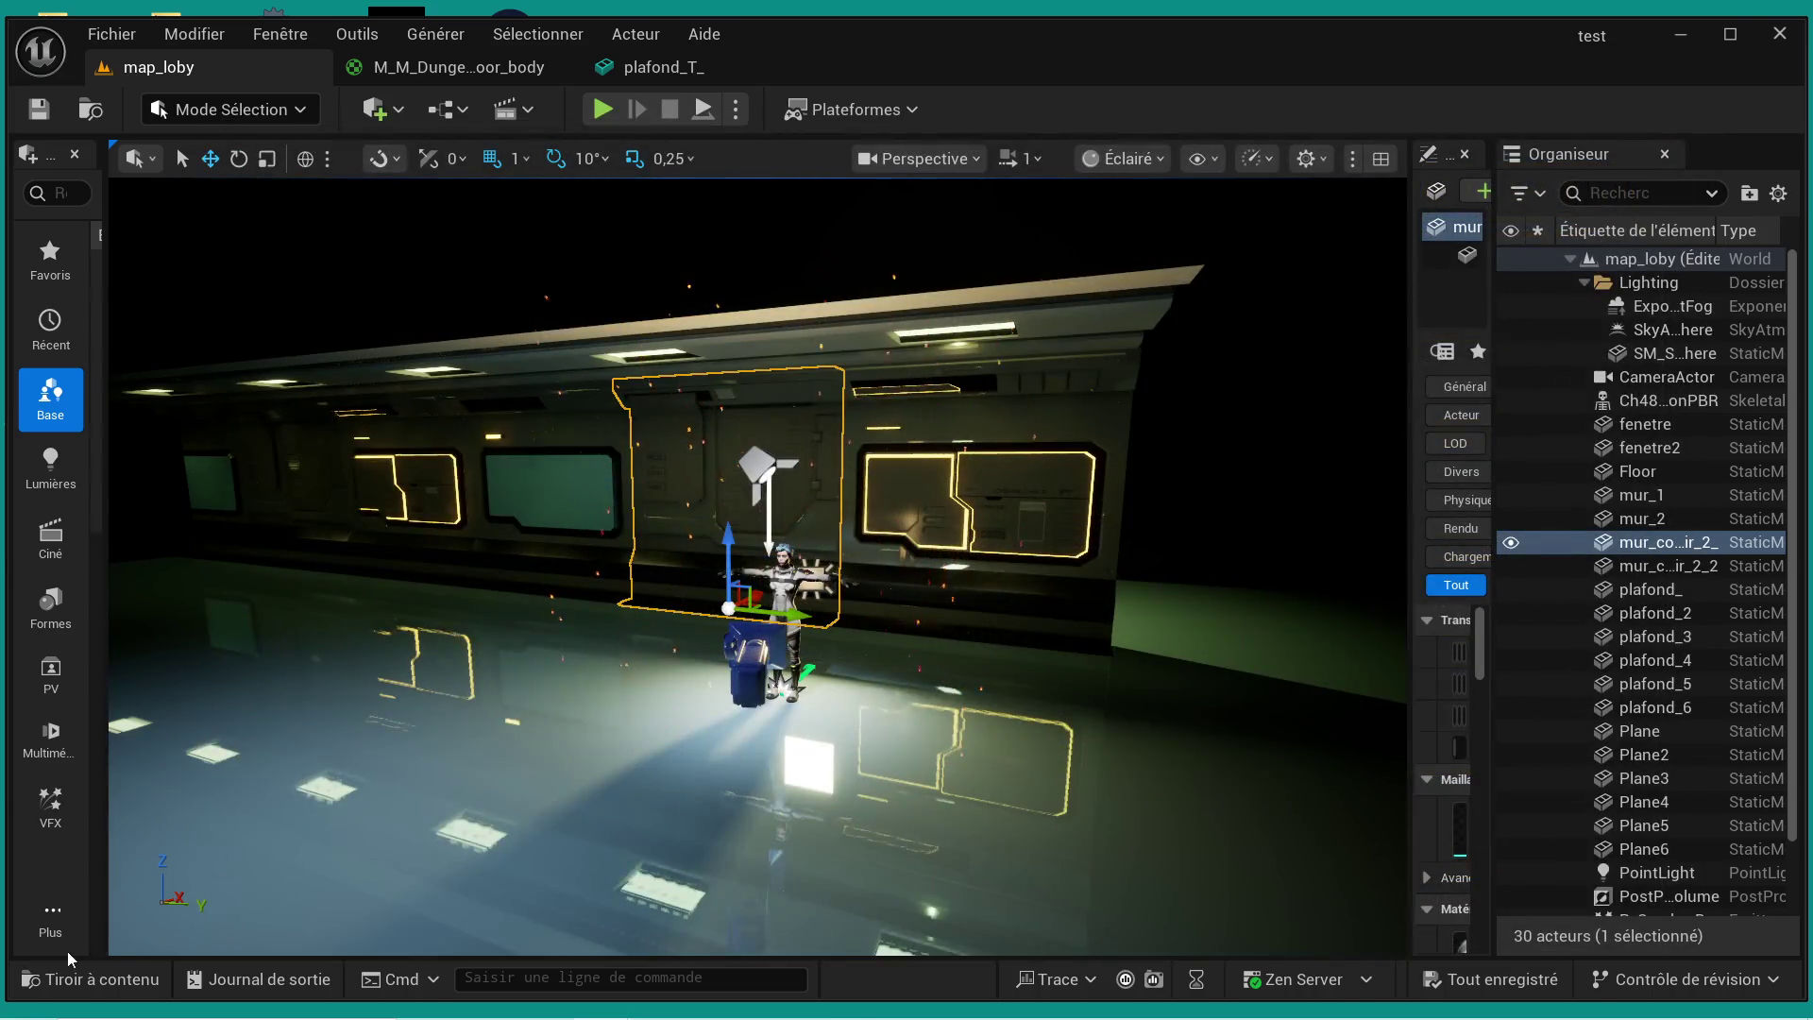
click(97, 980)
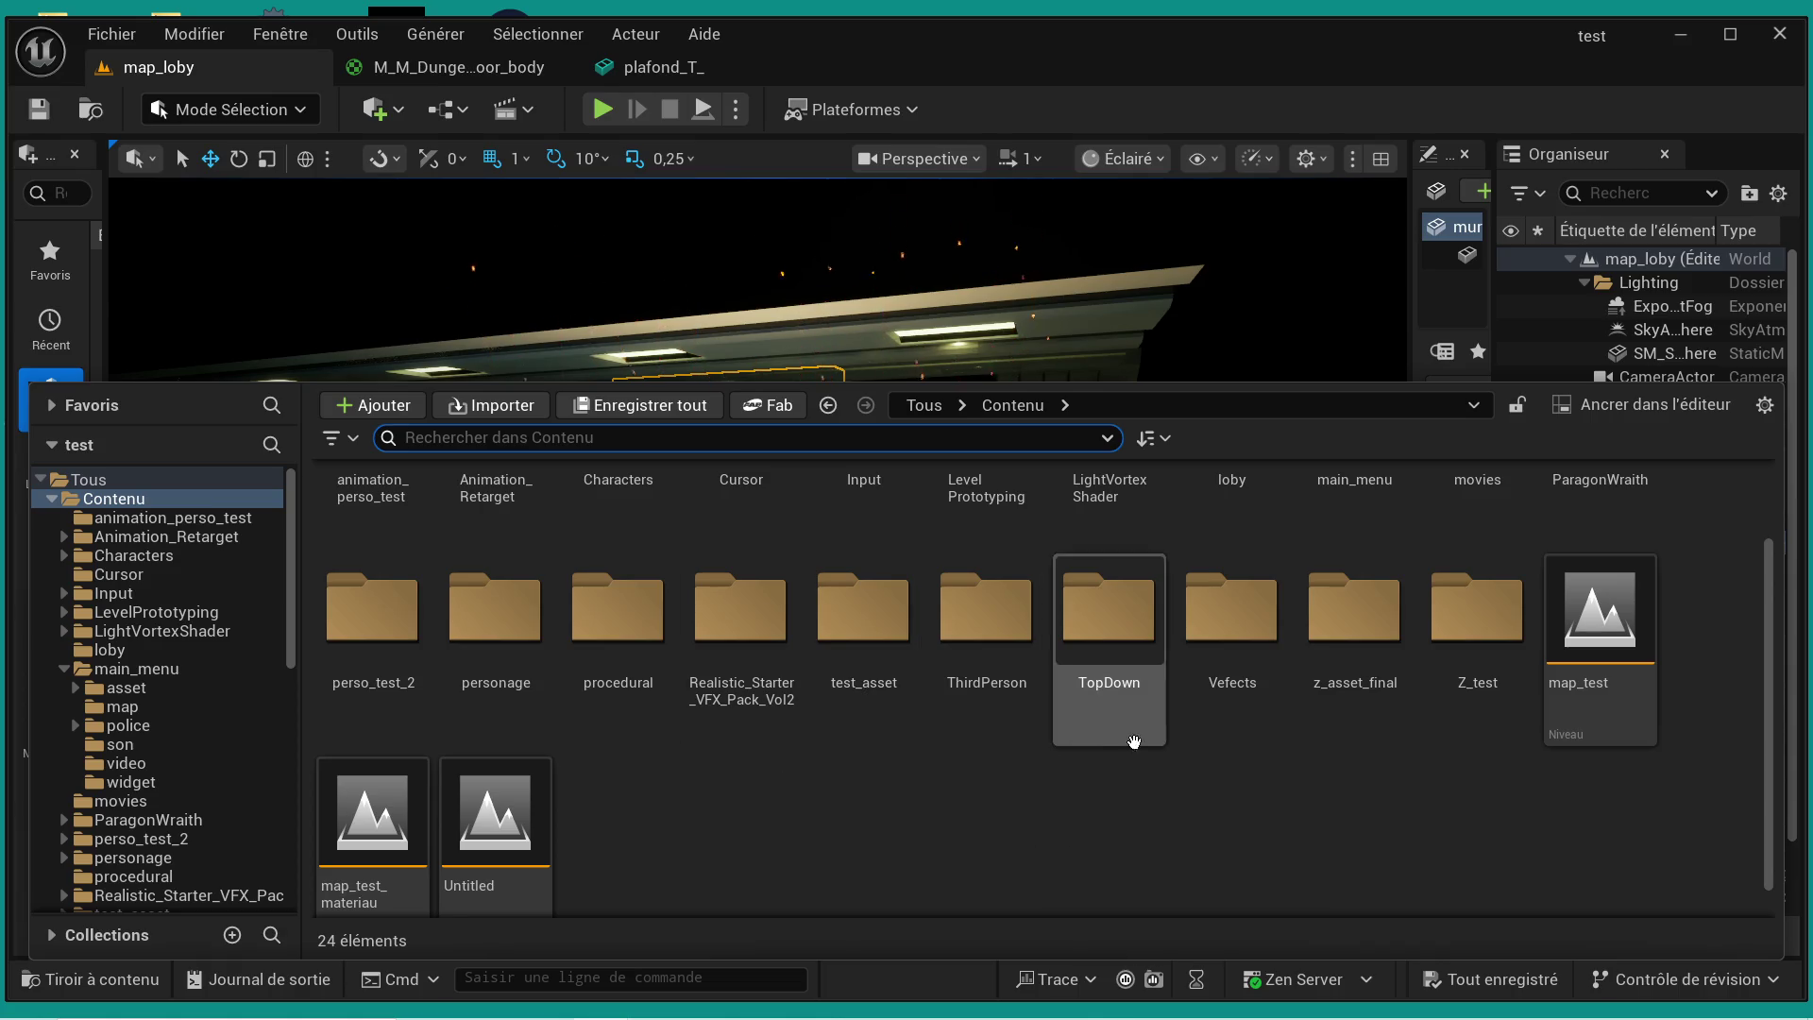
scroll(1336, 741, up, 2)
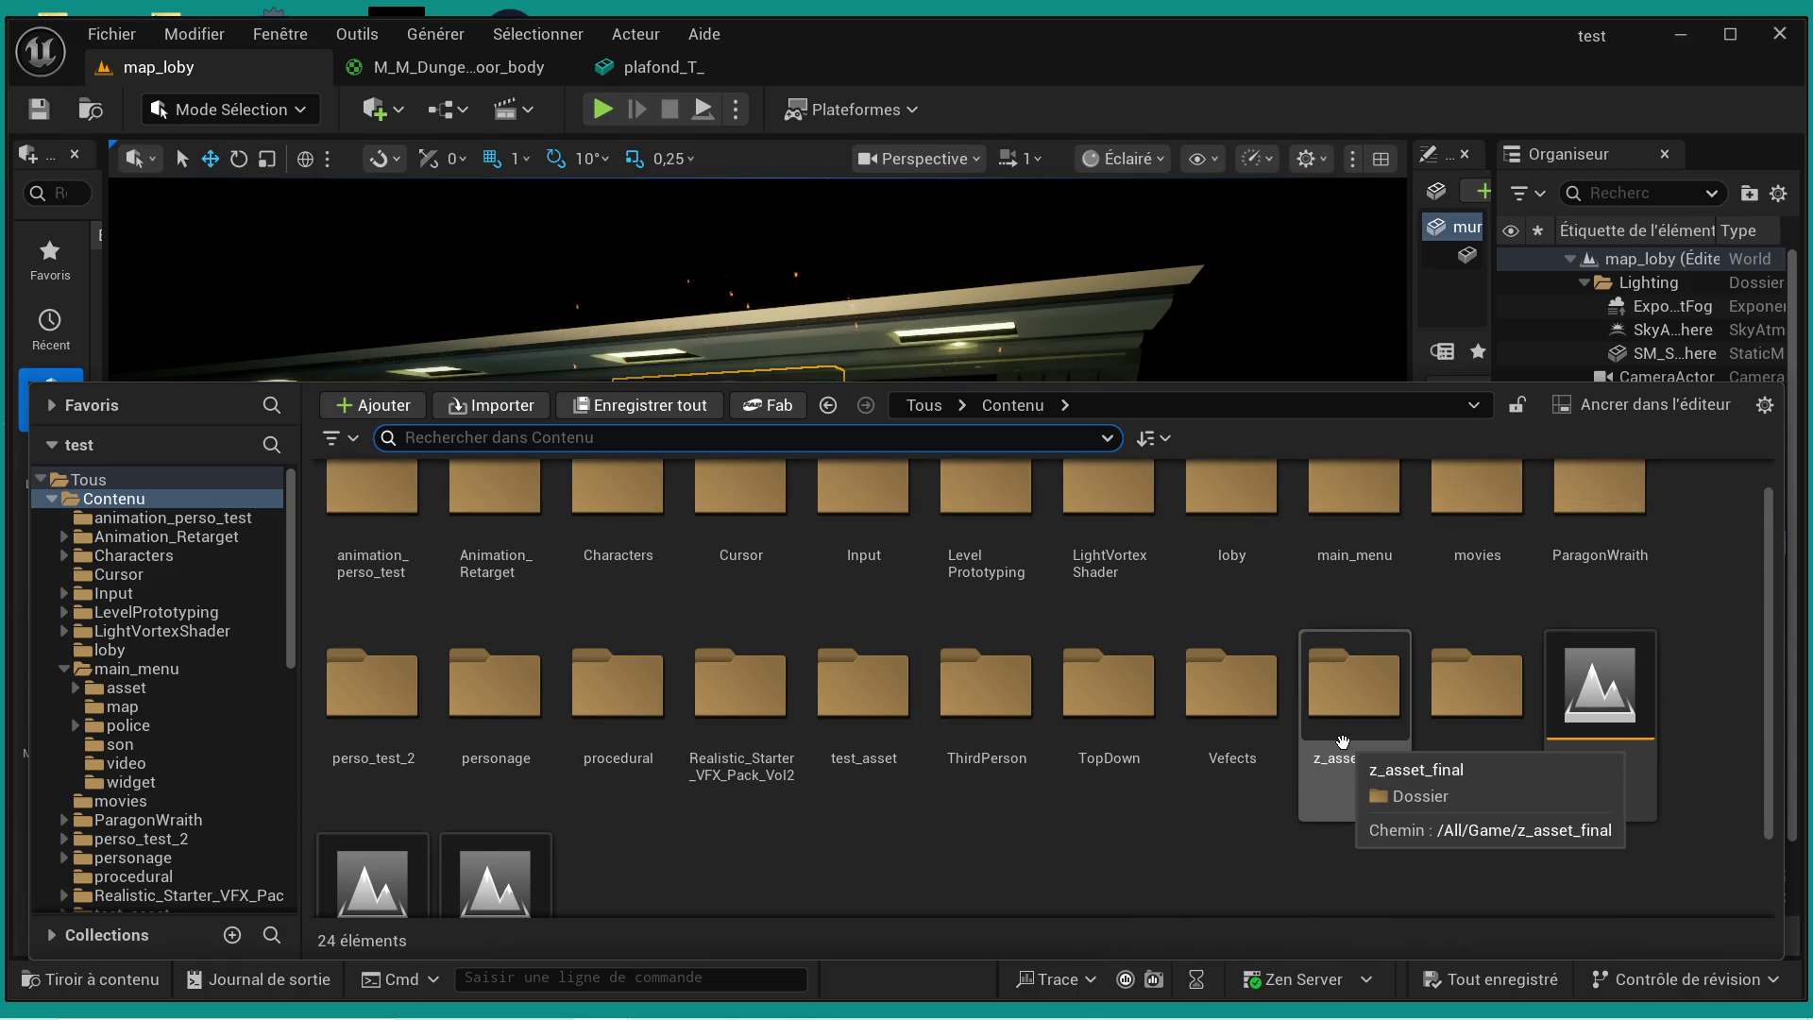
- Browse ParagonWraith > Characters > Heroes > Wraith and open the WraithPlayerCharacter blueprint
click(1603, 512)
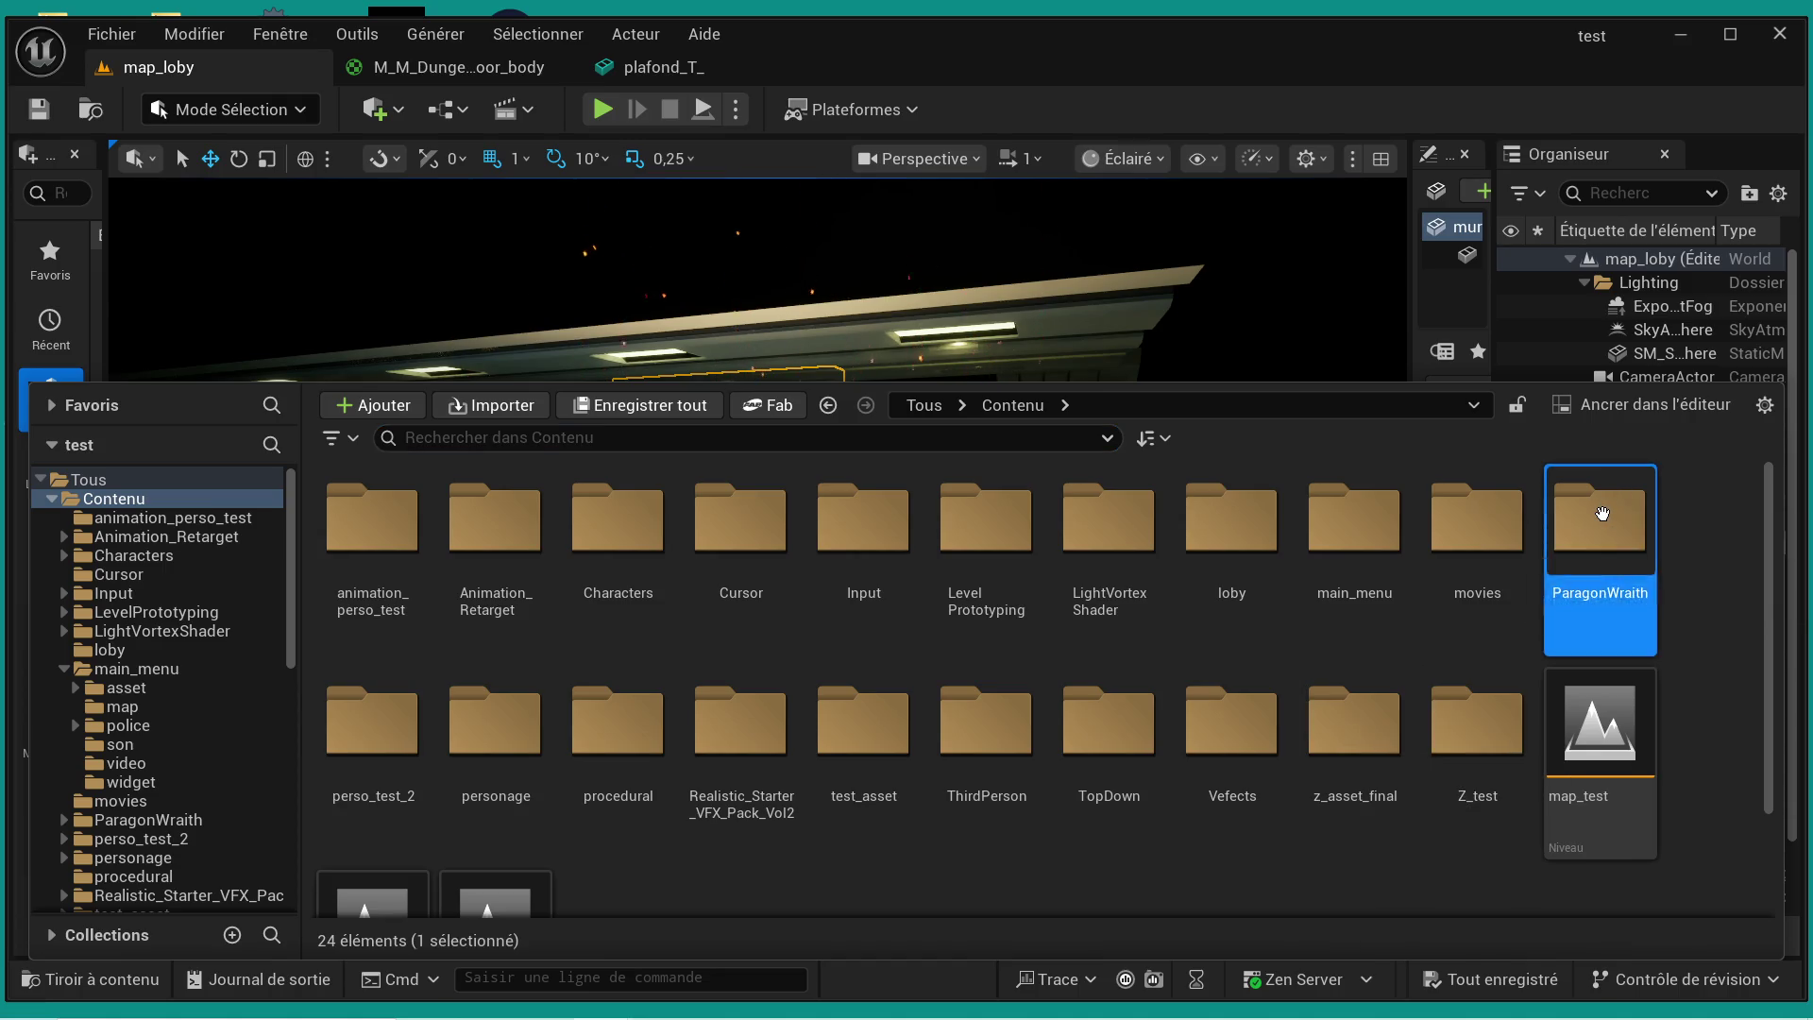
double_click(1603, 513)
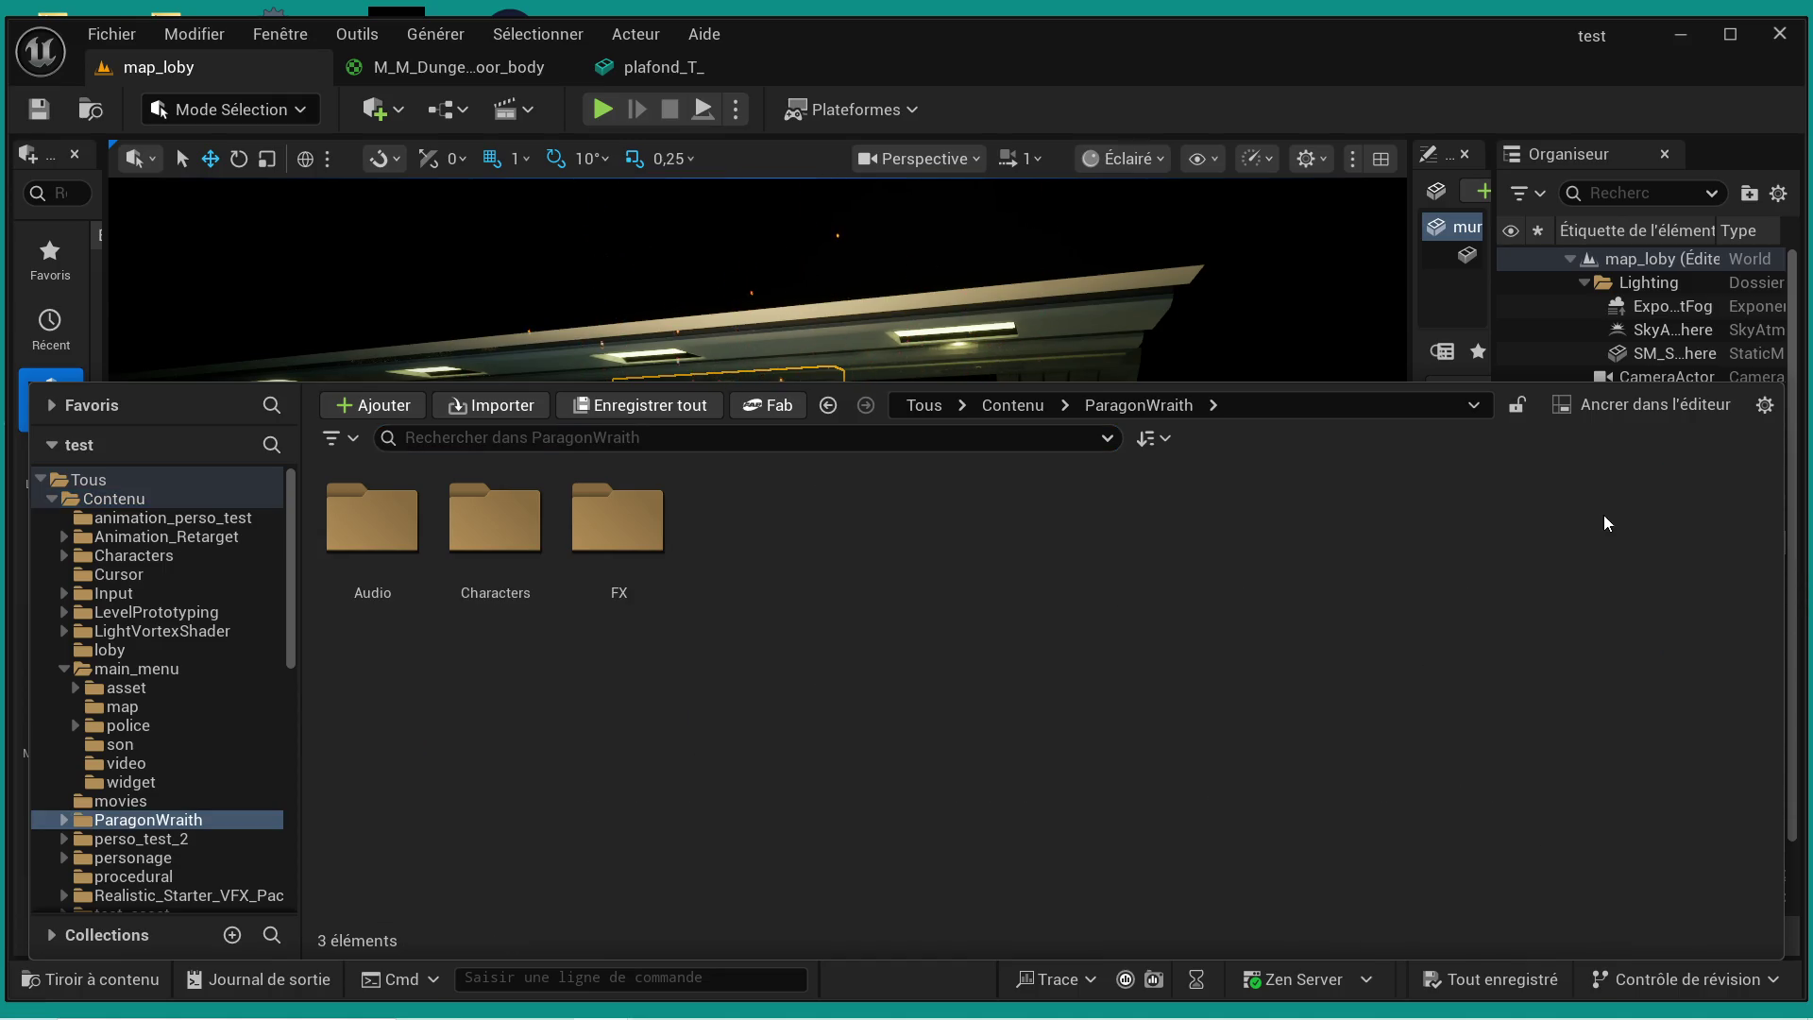
double_click(520, 536)
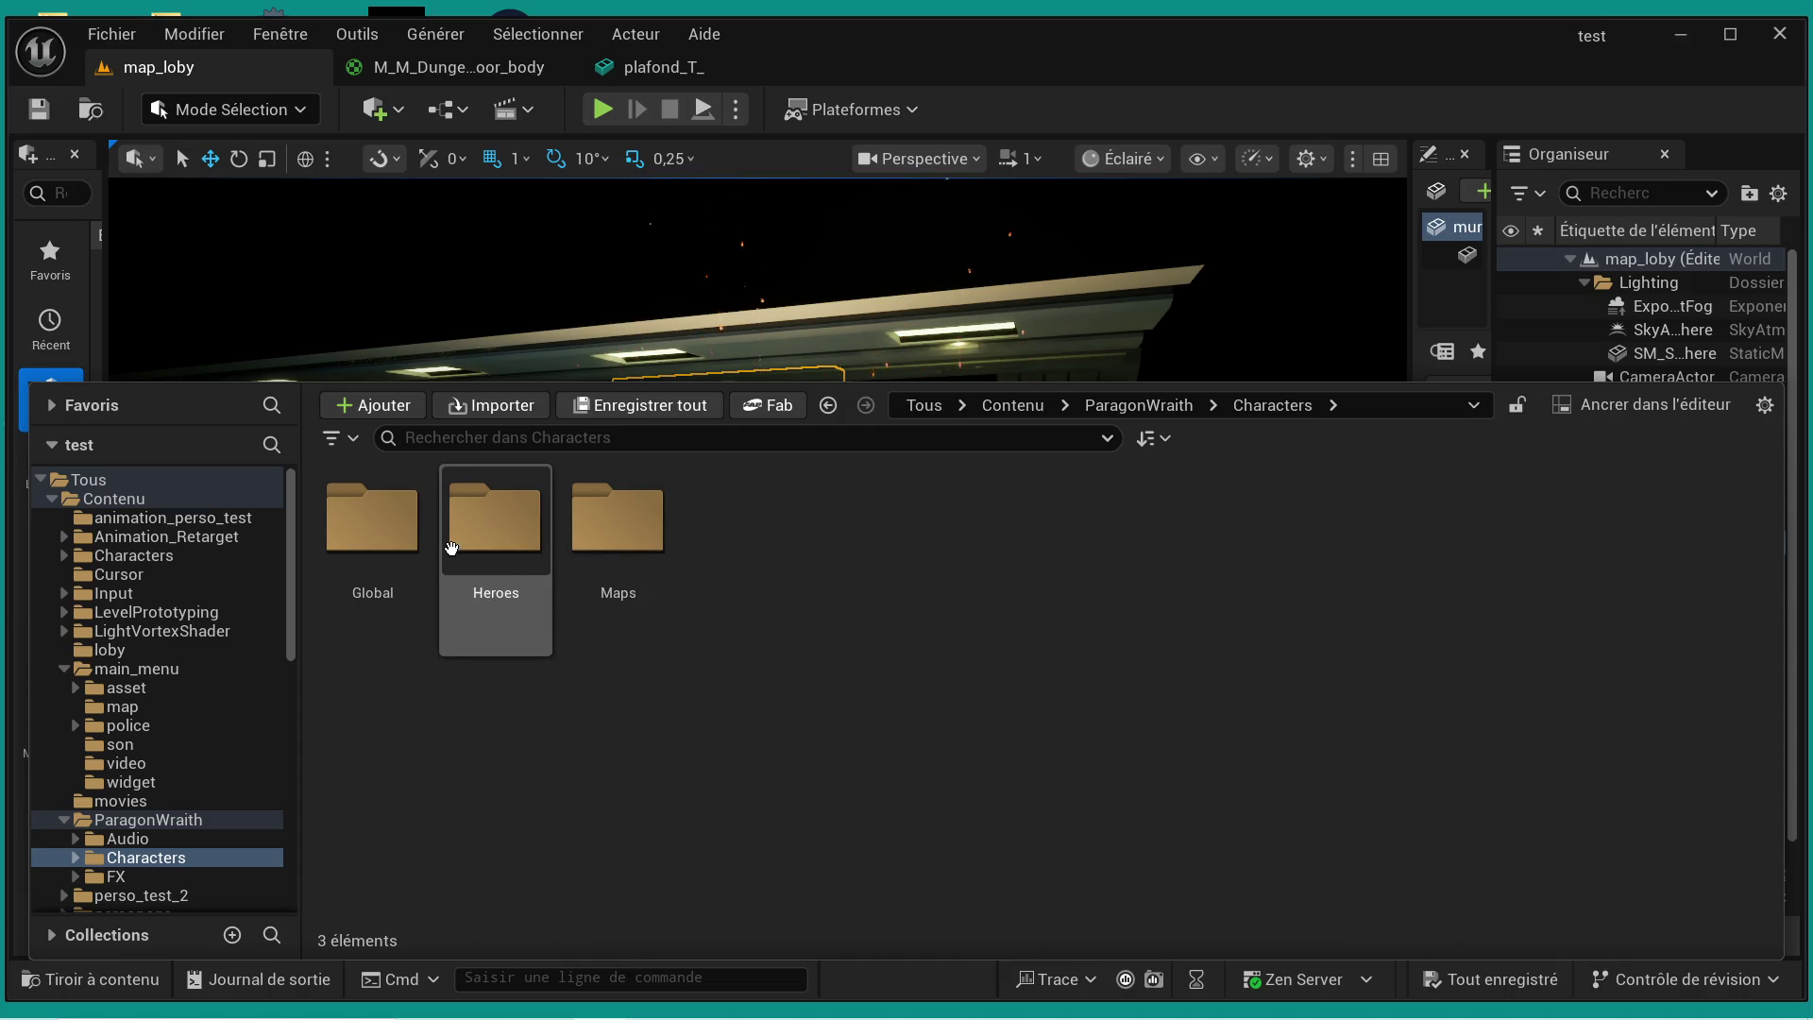
click(487, 549)
double_click(487, 550)
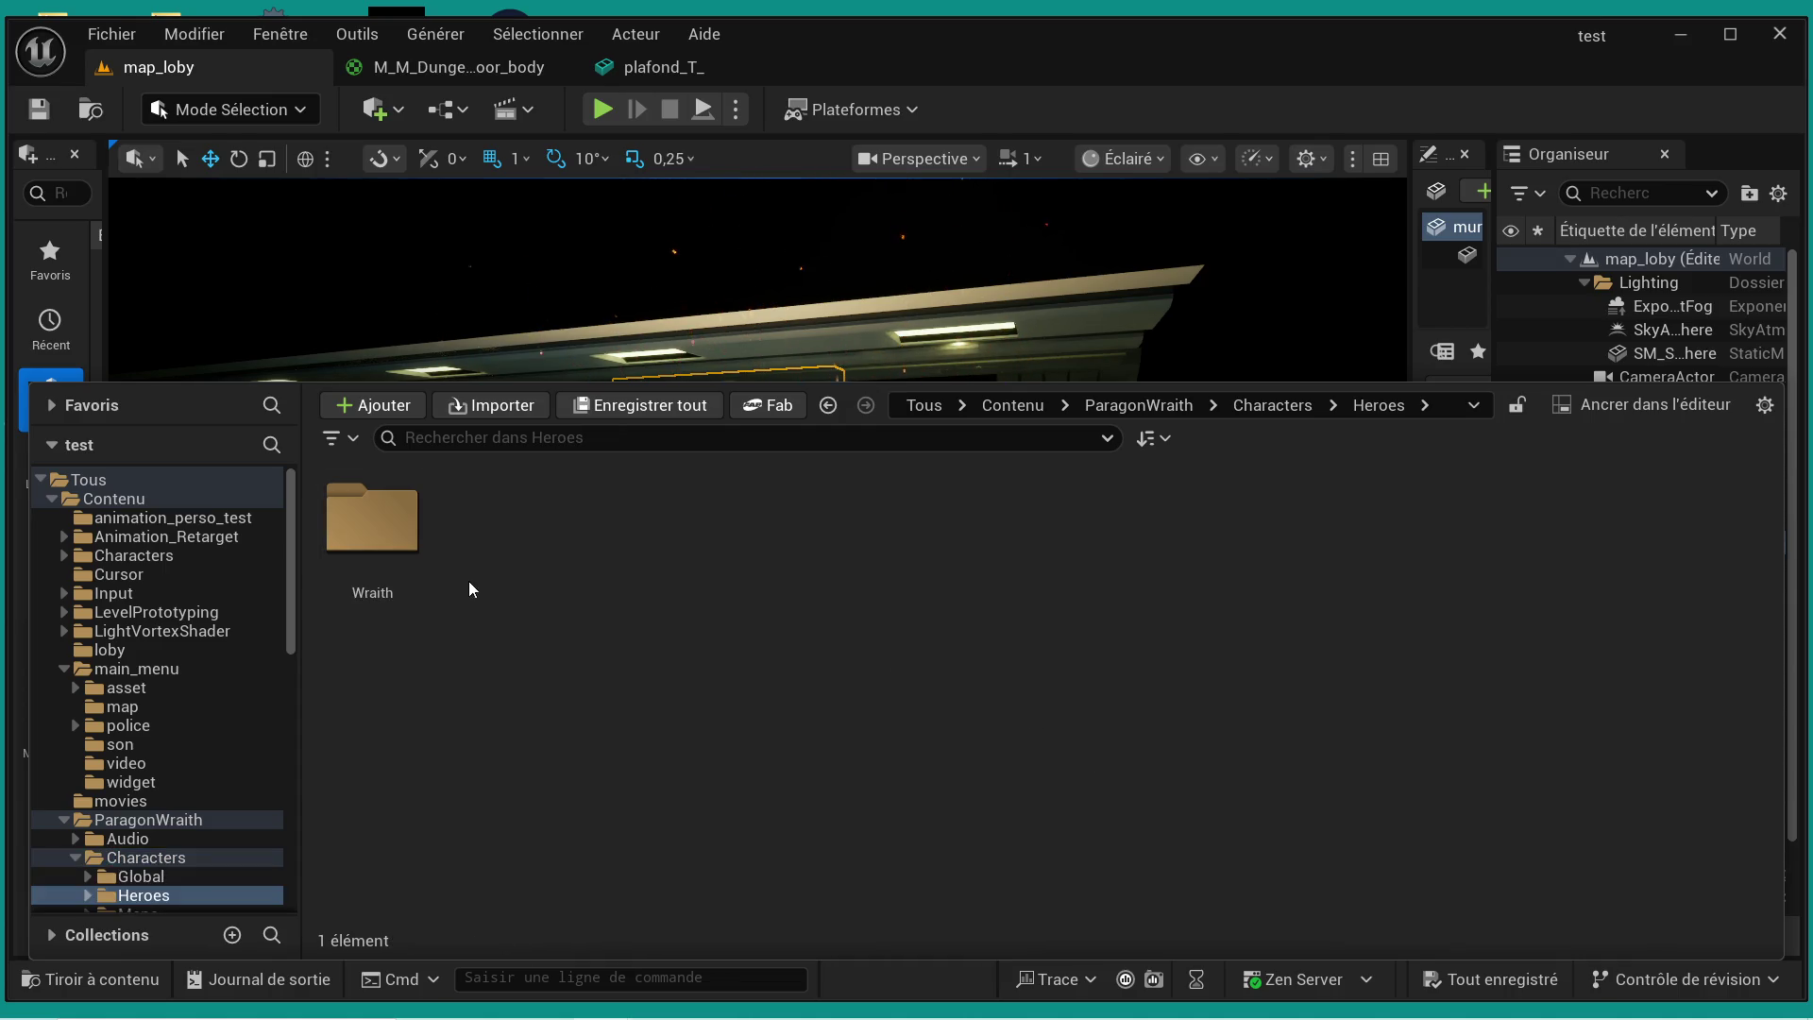
double_click(373, 529)
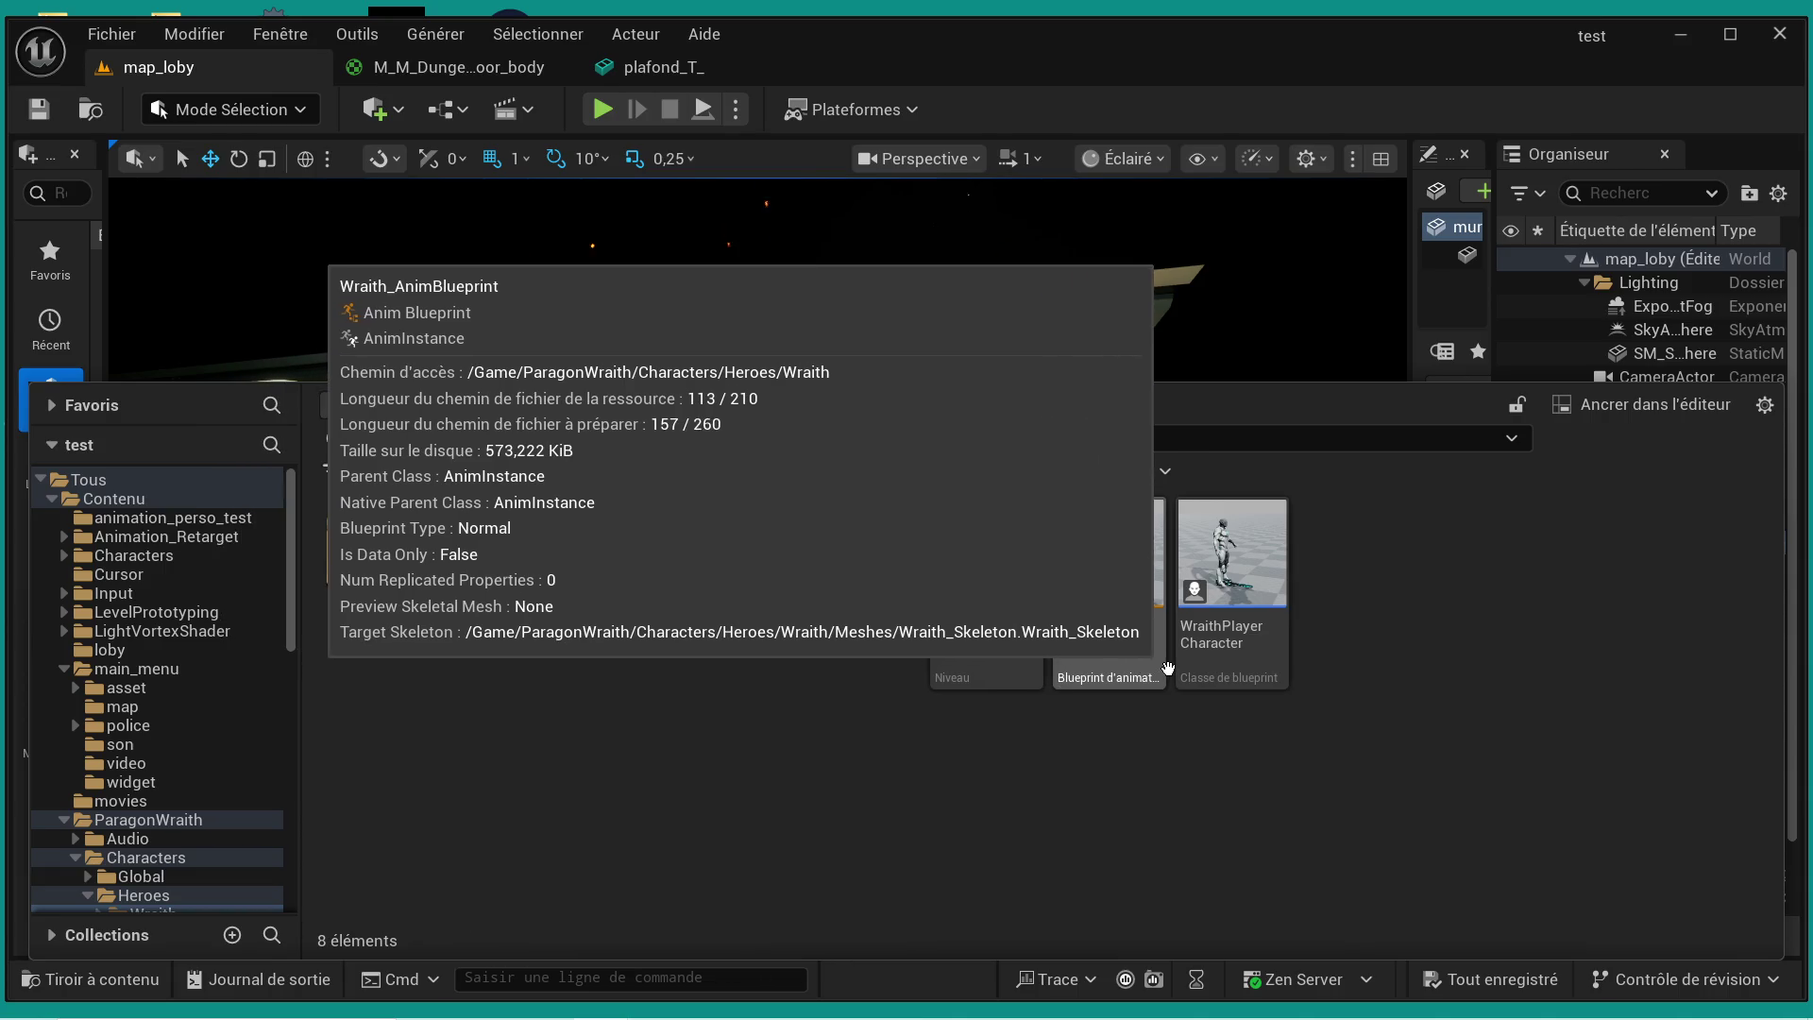
double_click(1225, 673)
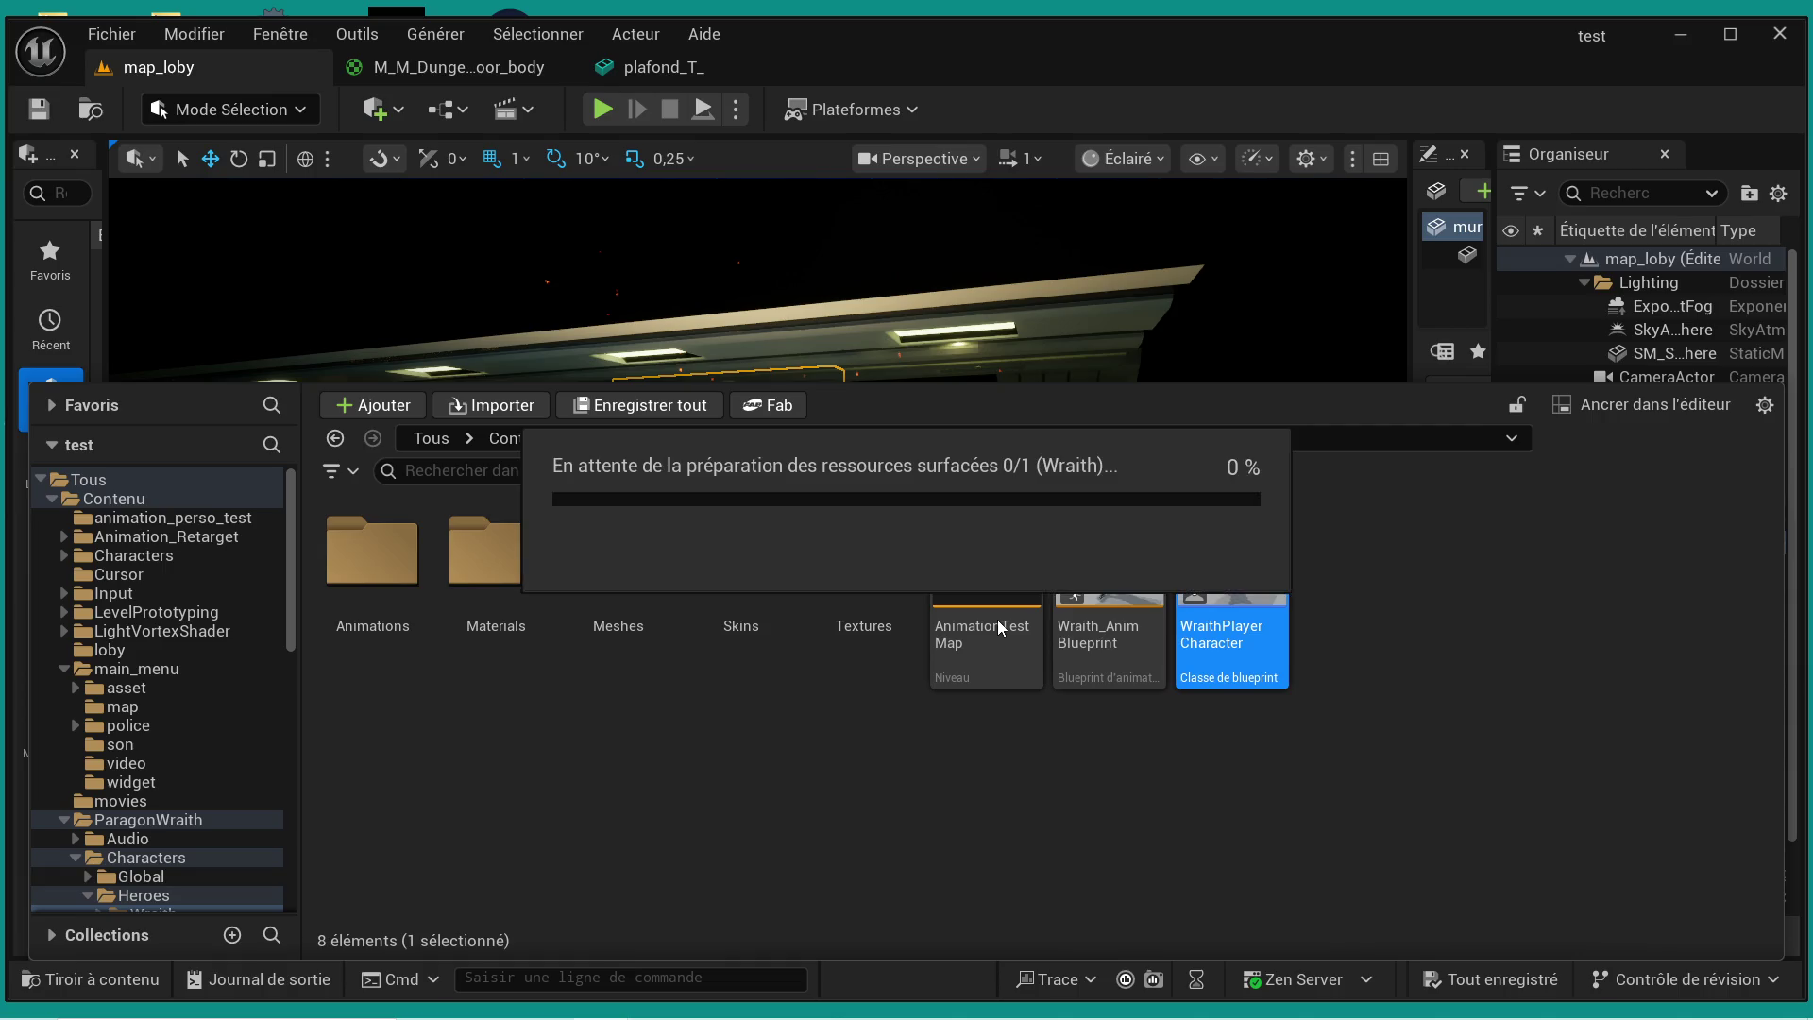
- Show the Viewport tab and zoom and pan to frame the animated Wraith character
scroll(949, 572, down, 9)
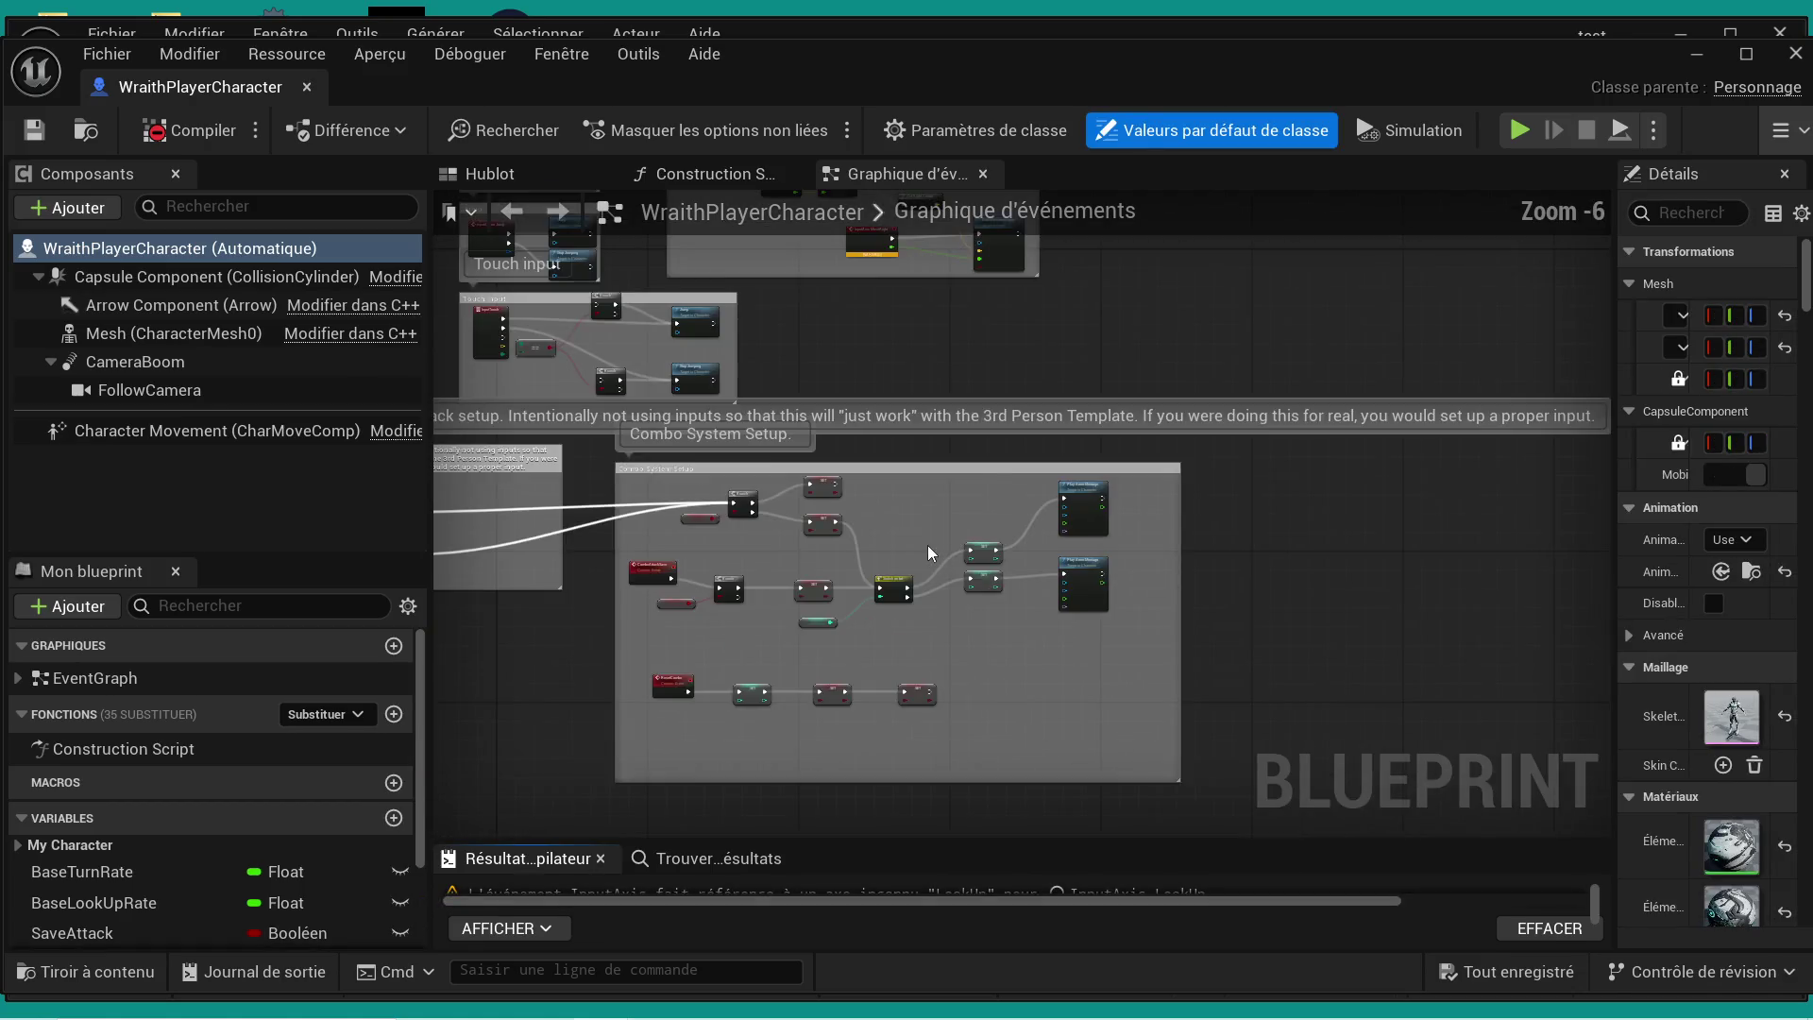
click(510, 174)
scroll(1012, 409, up, 5)
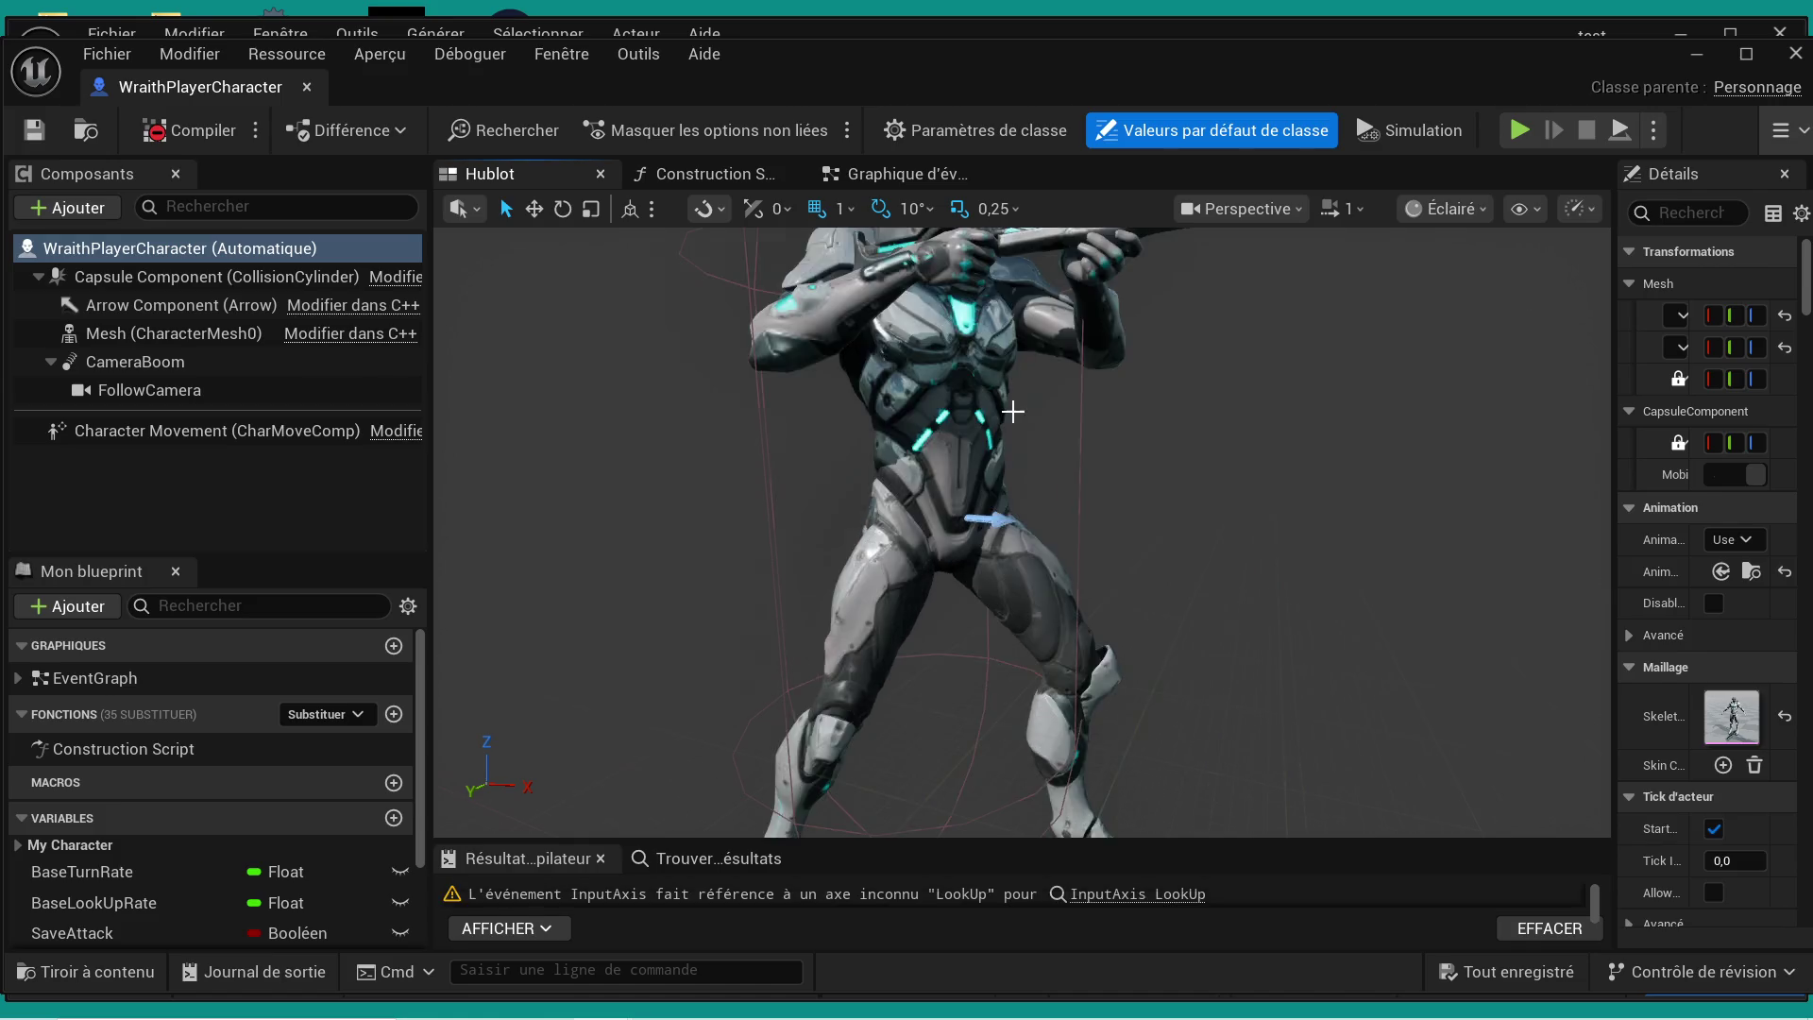
scroll(1014, 412, down, 4)
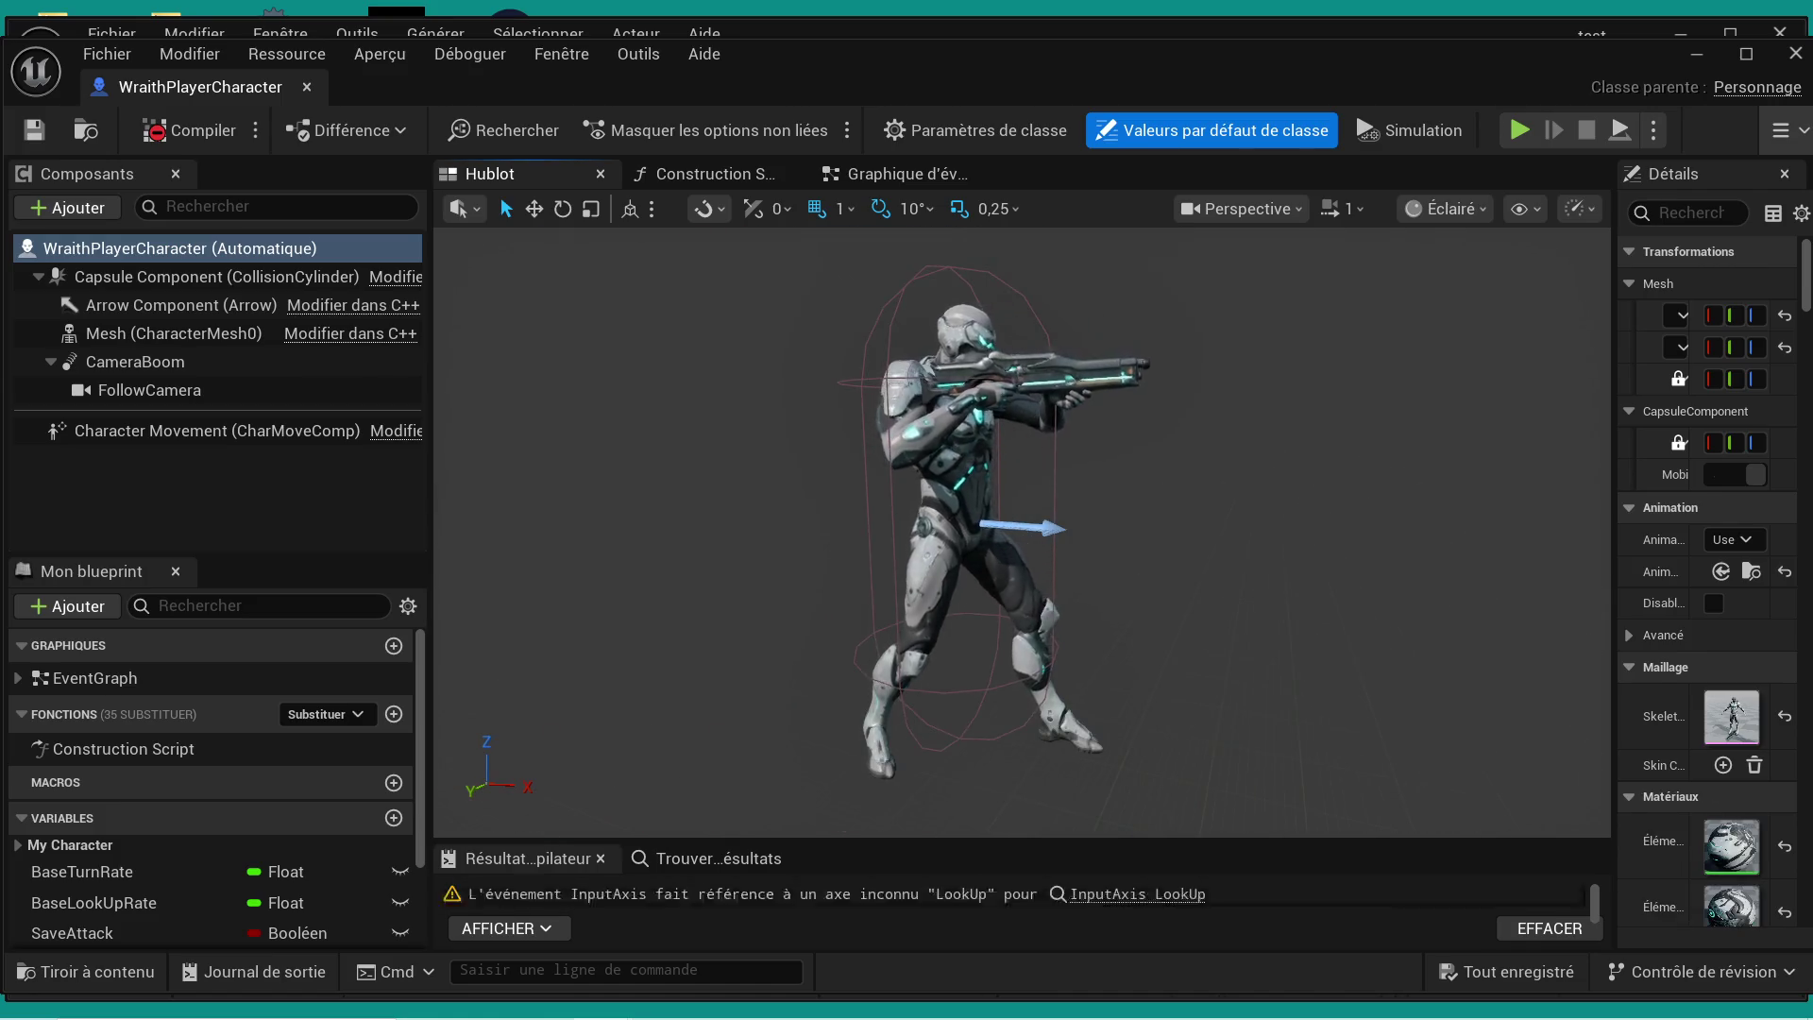
drag(1013, 411, 1067, 427)
scroll(1046, 428, up, 3)
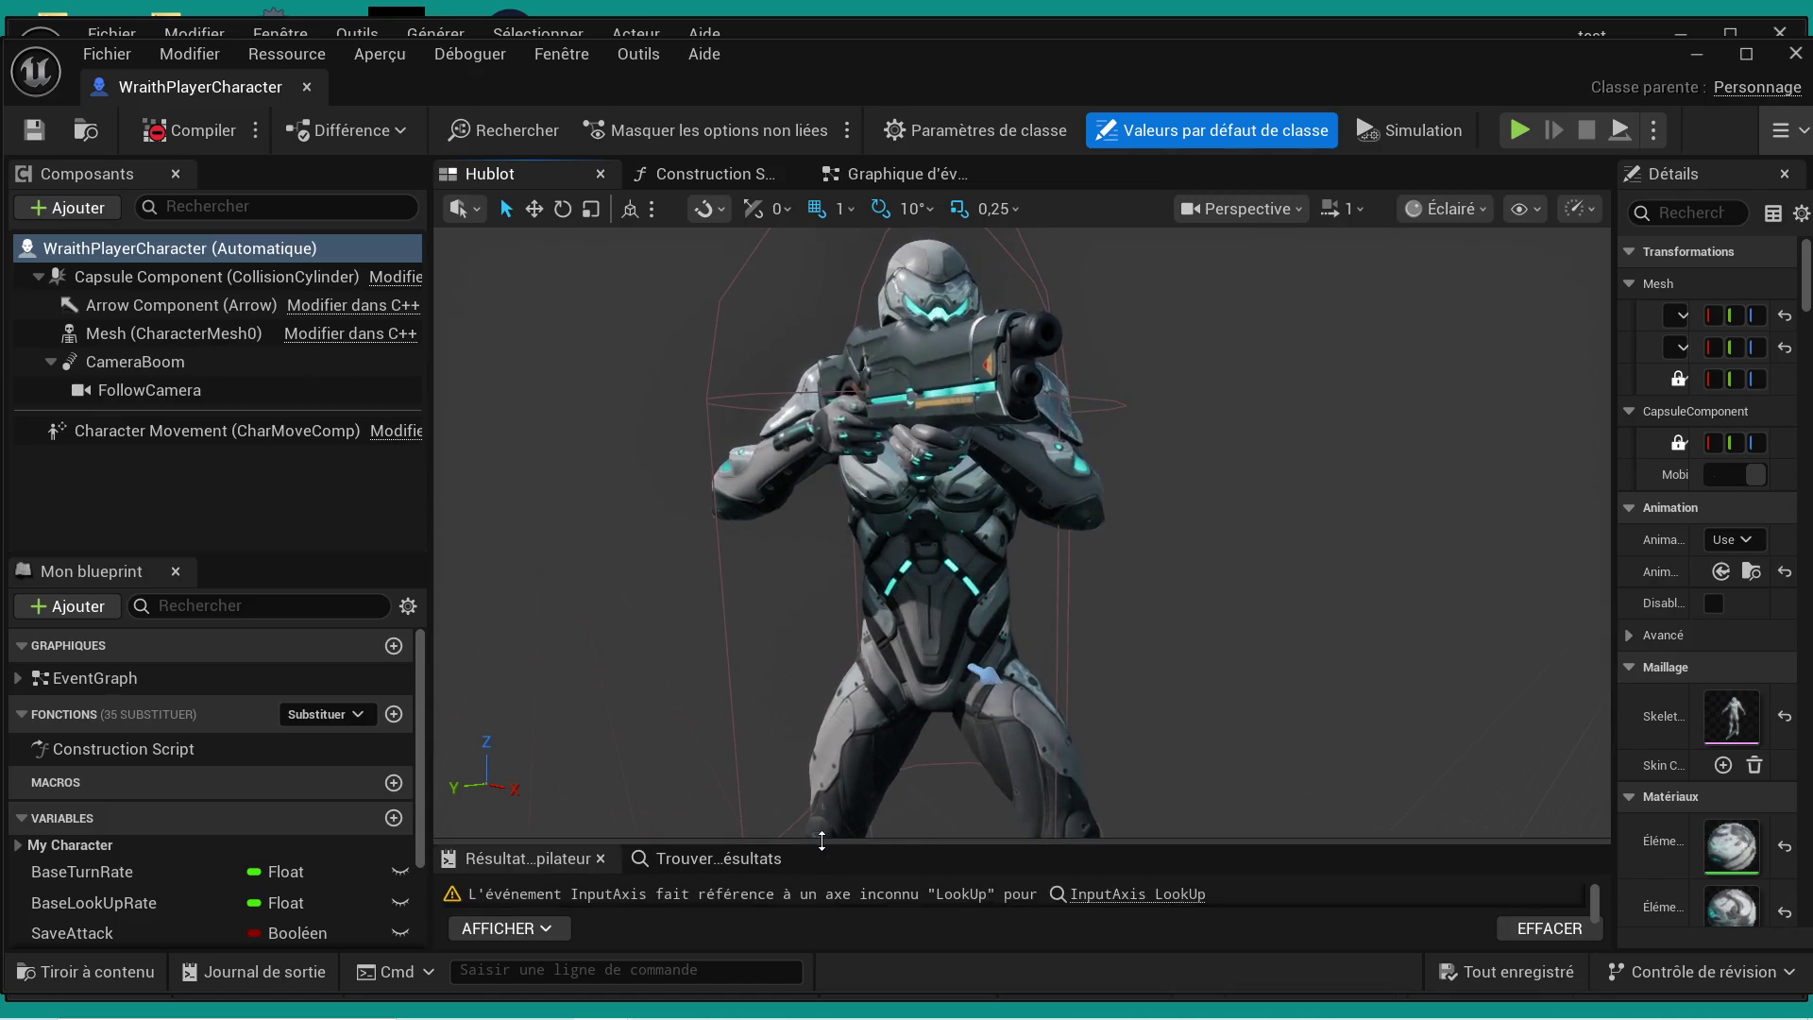
- Enlarge the Compiler Results panel to read the unknown input axis and missing function errors
drag(737, 842, 767, 631)
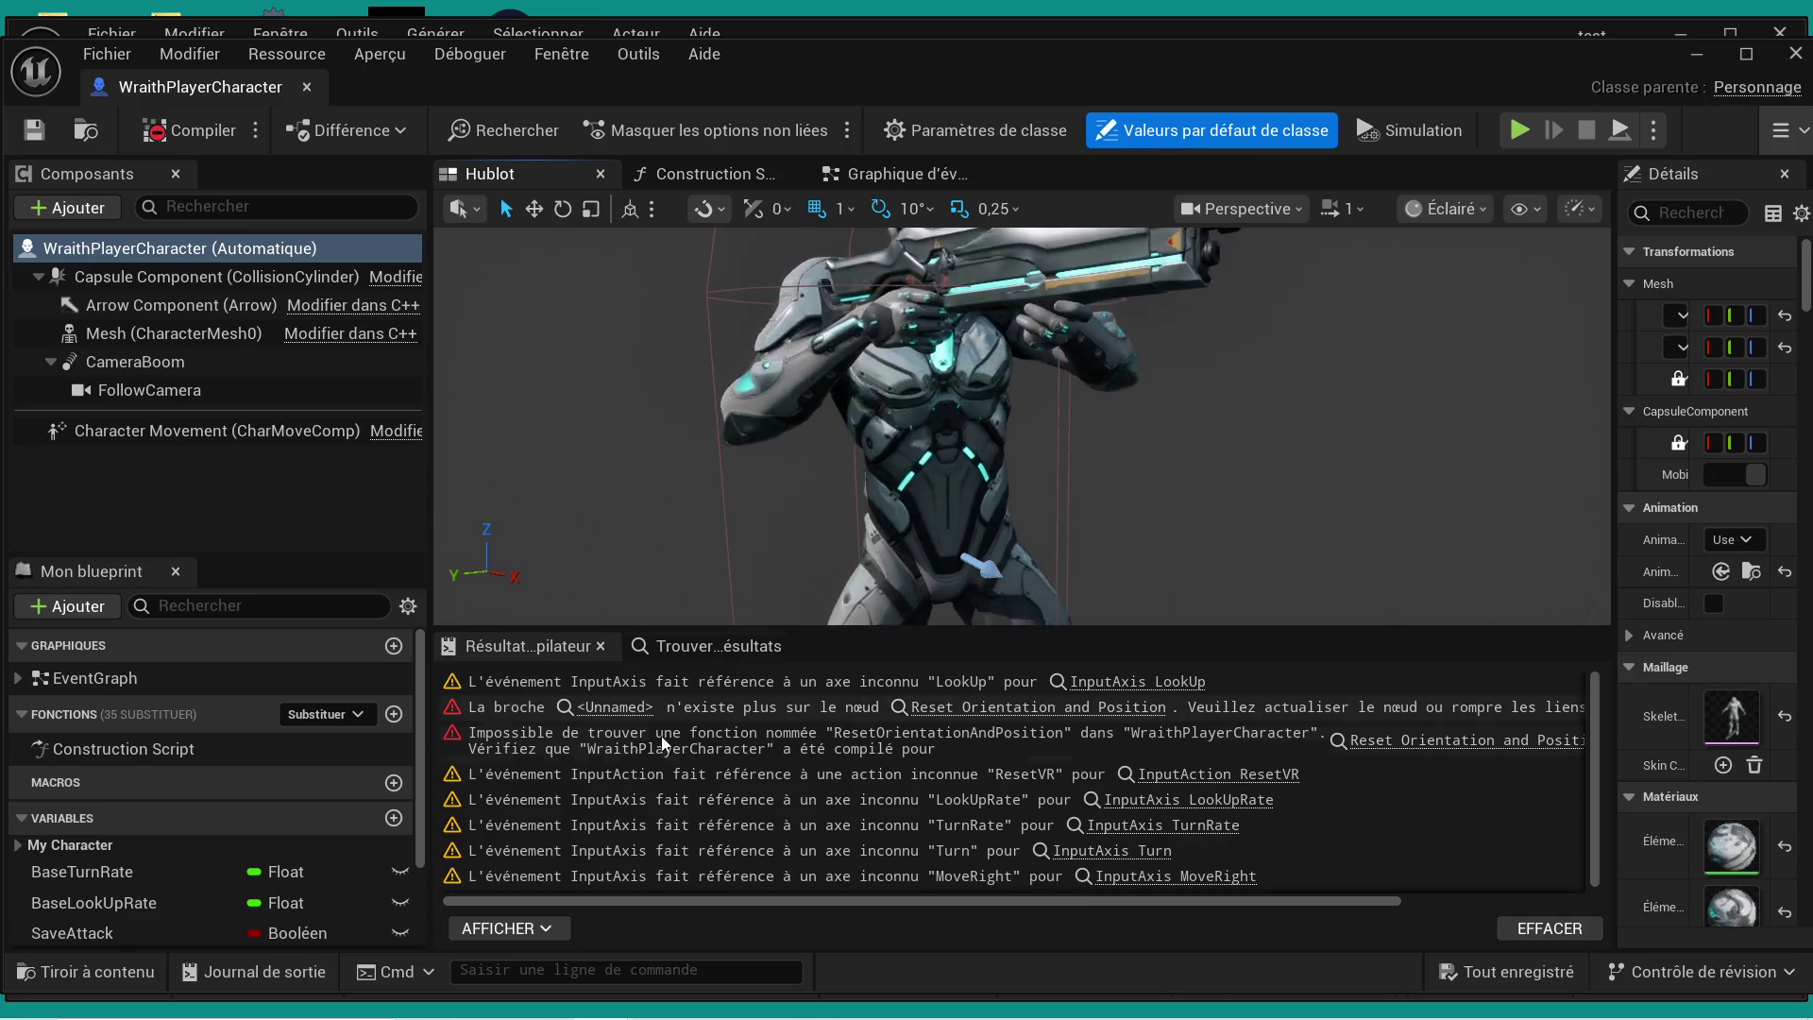
scroll(626, 751, down, 1)
scroll(626, 751, up, 1)
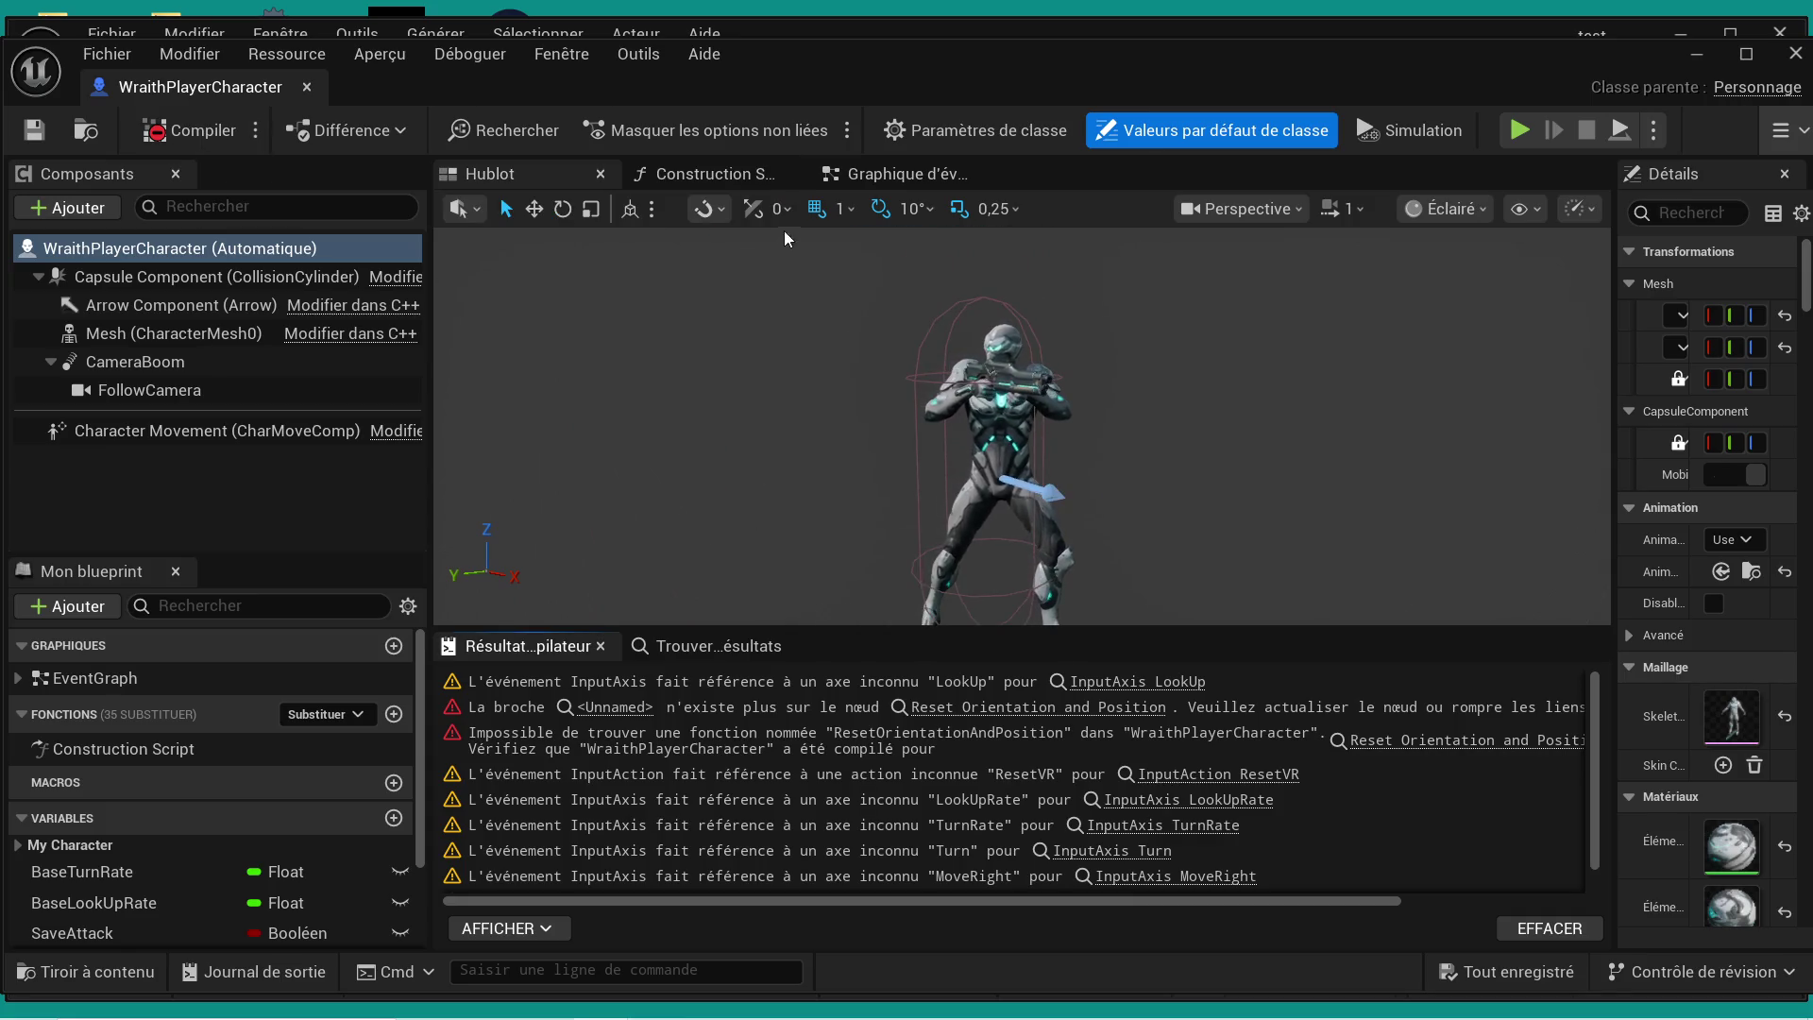
- Return to the Event Graph, recompile, and jump to the node with the missing pin error
click(869, 179)
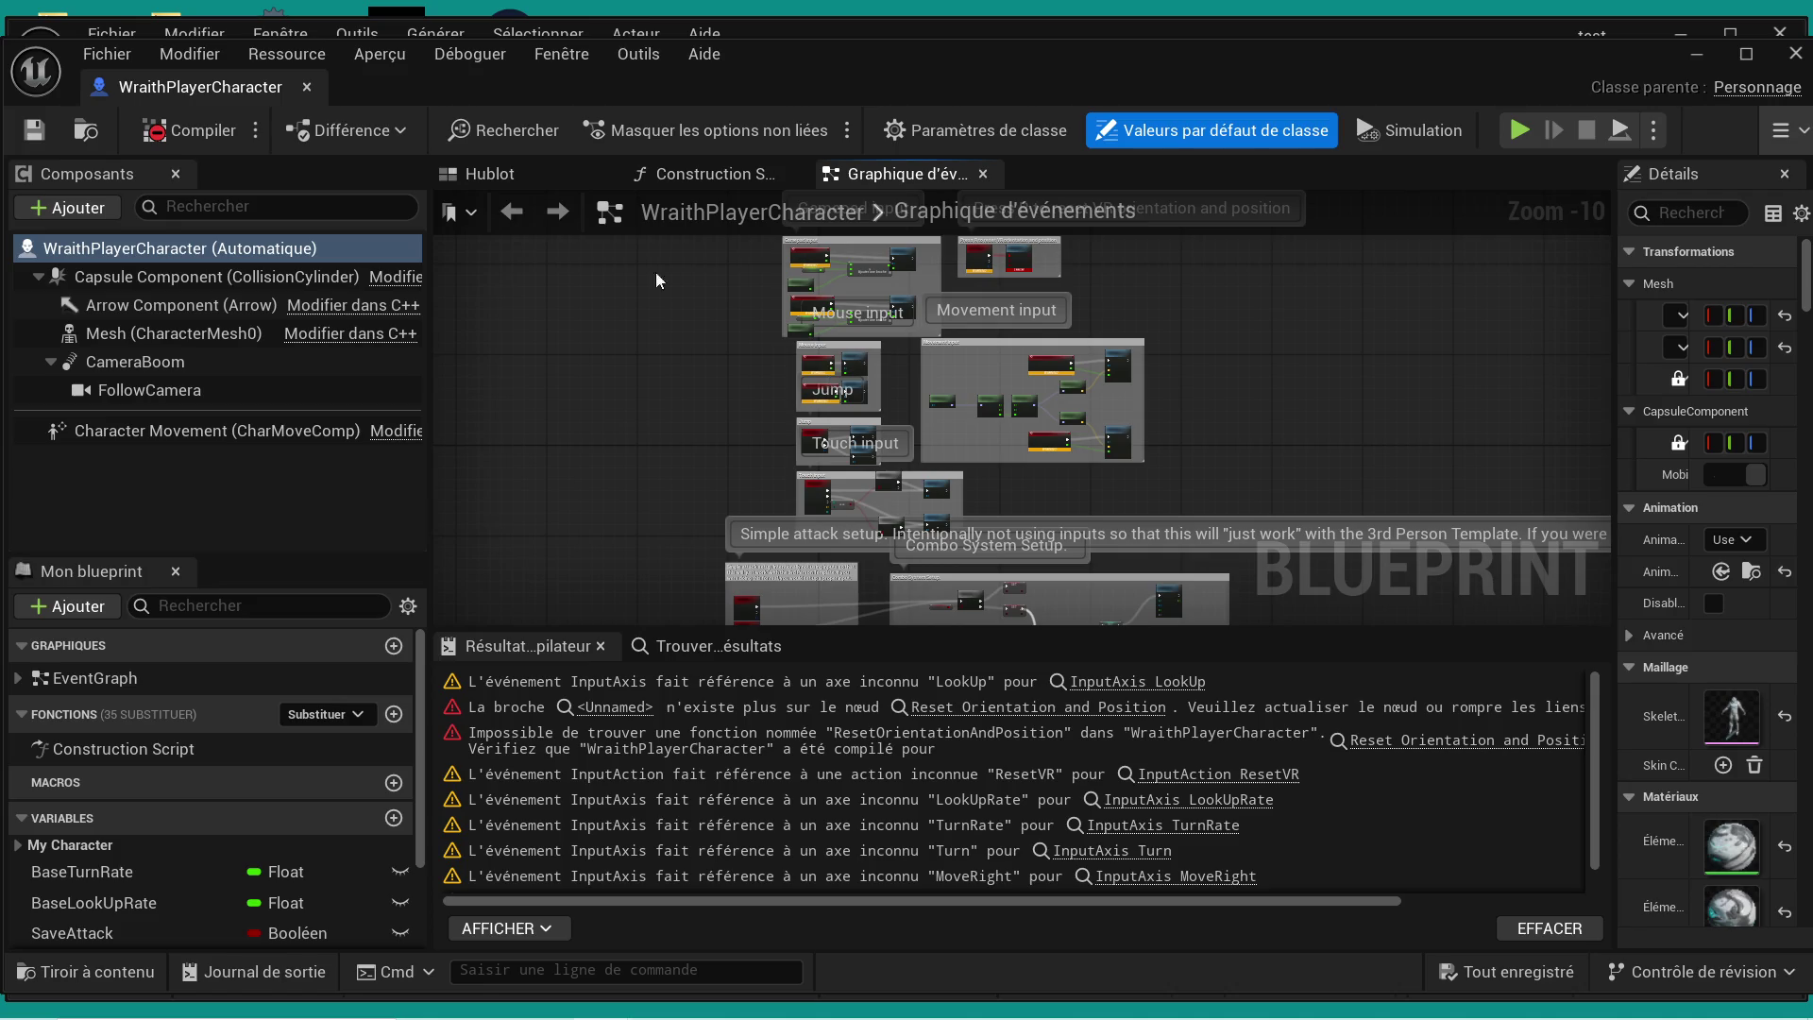
click(220, 135)
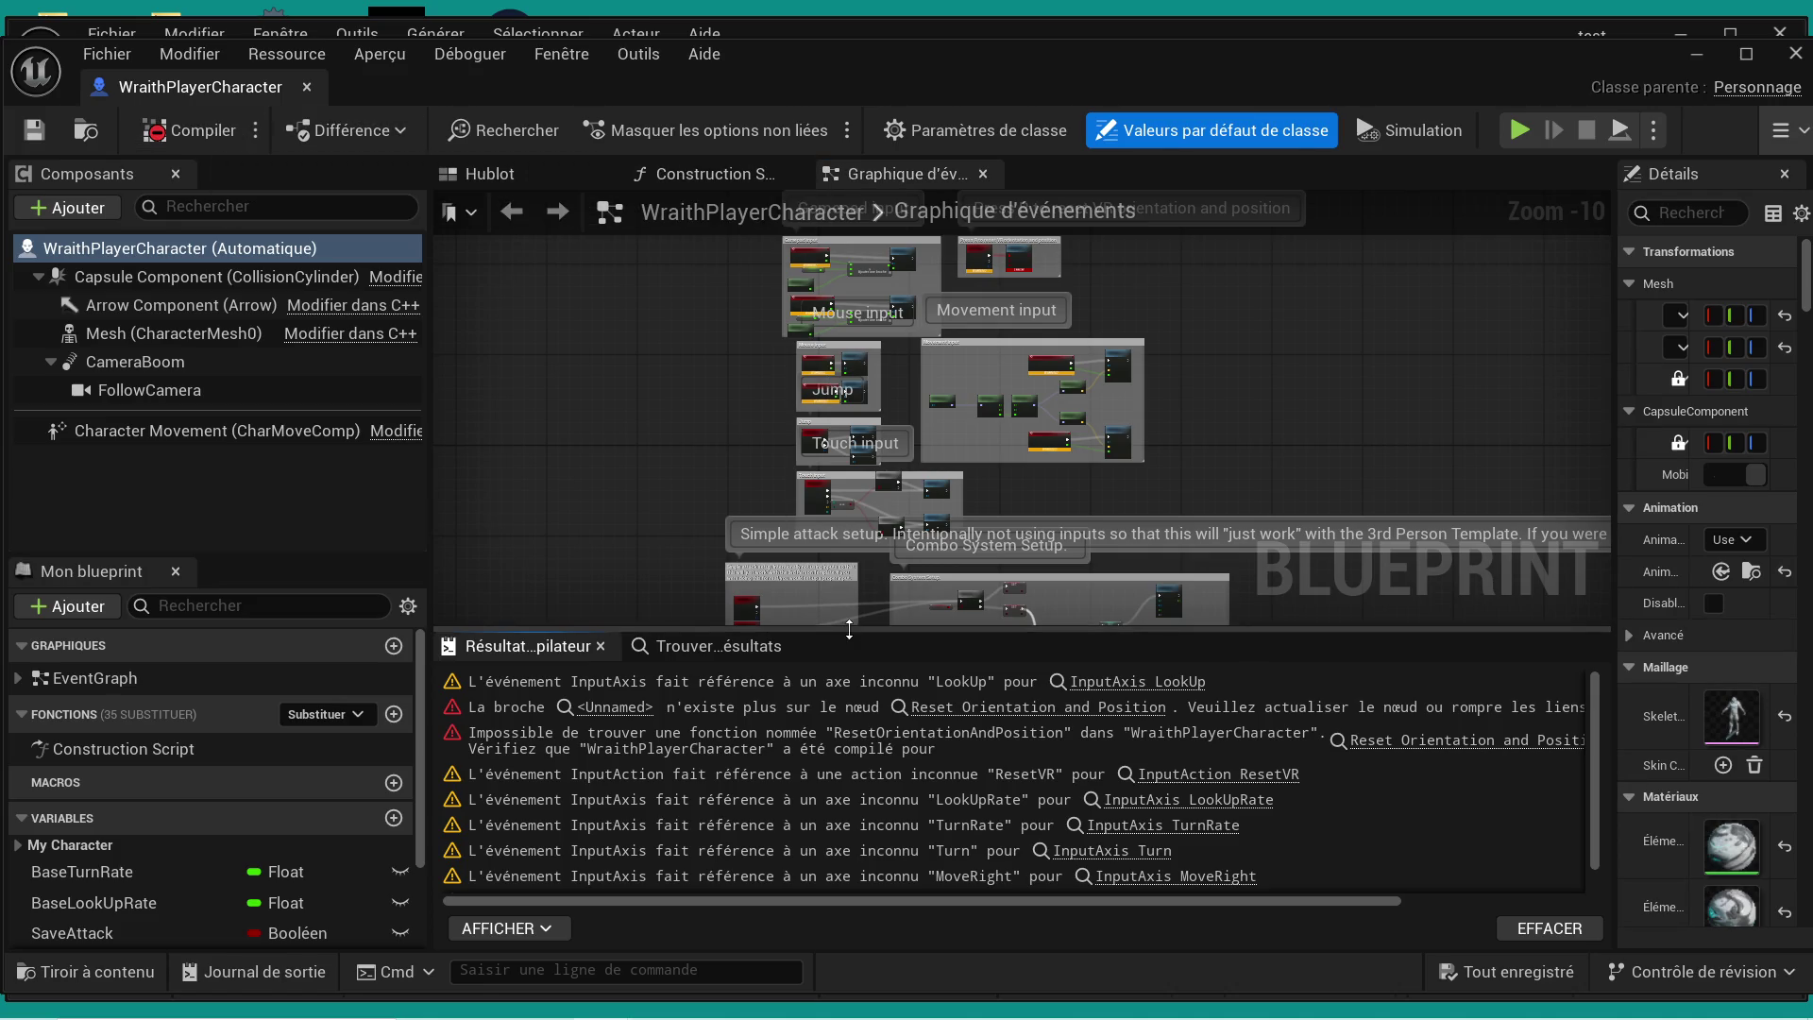
click(615, 711)
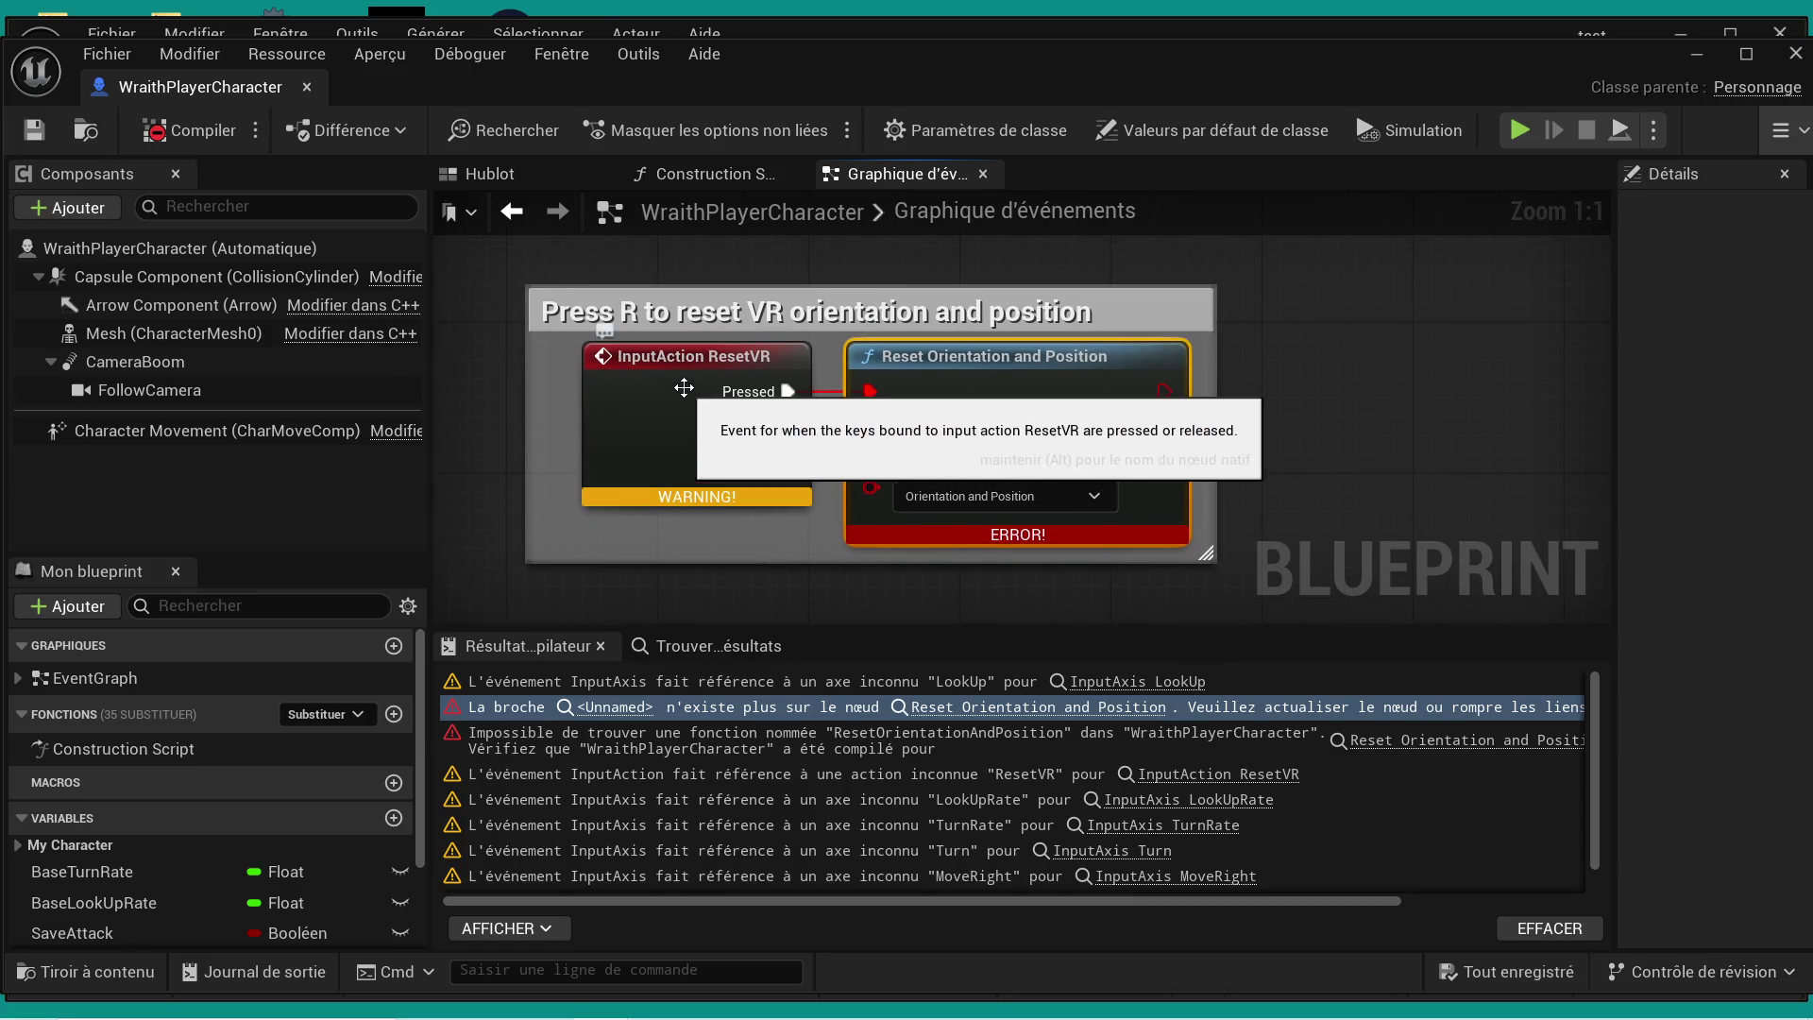
- Pan the event graph across the input groups, then close the WraithPlayerCharacter blueprint
scroll(719, 369, down, 2)
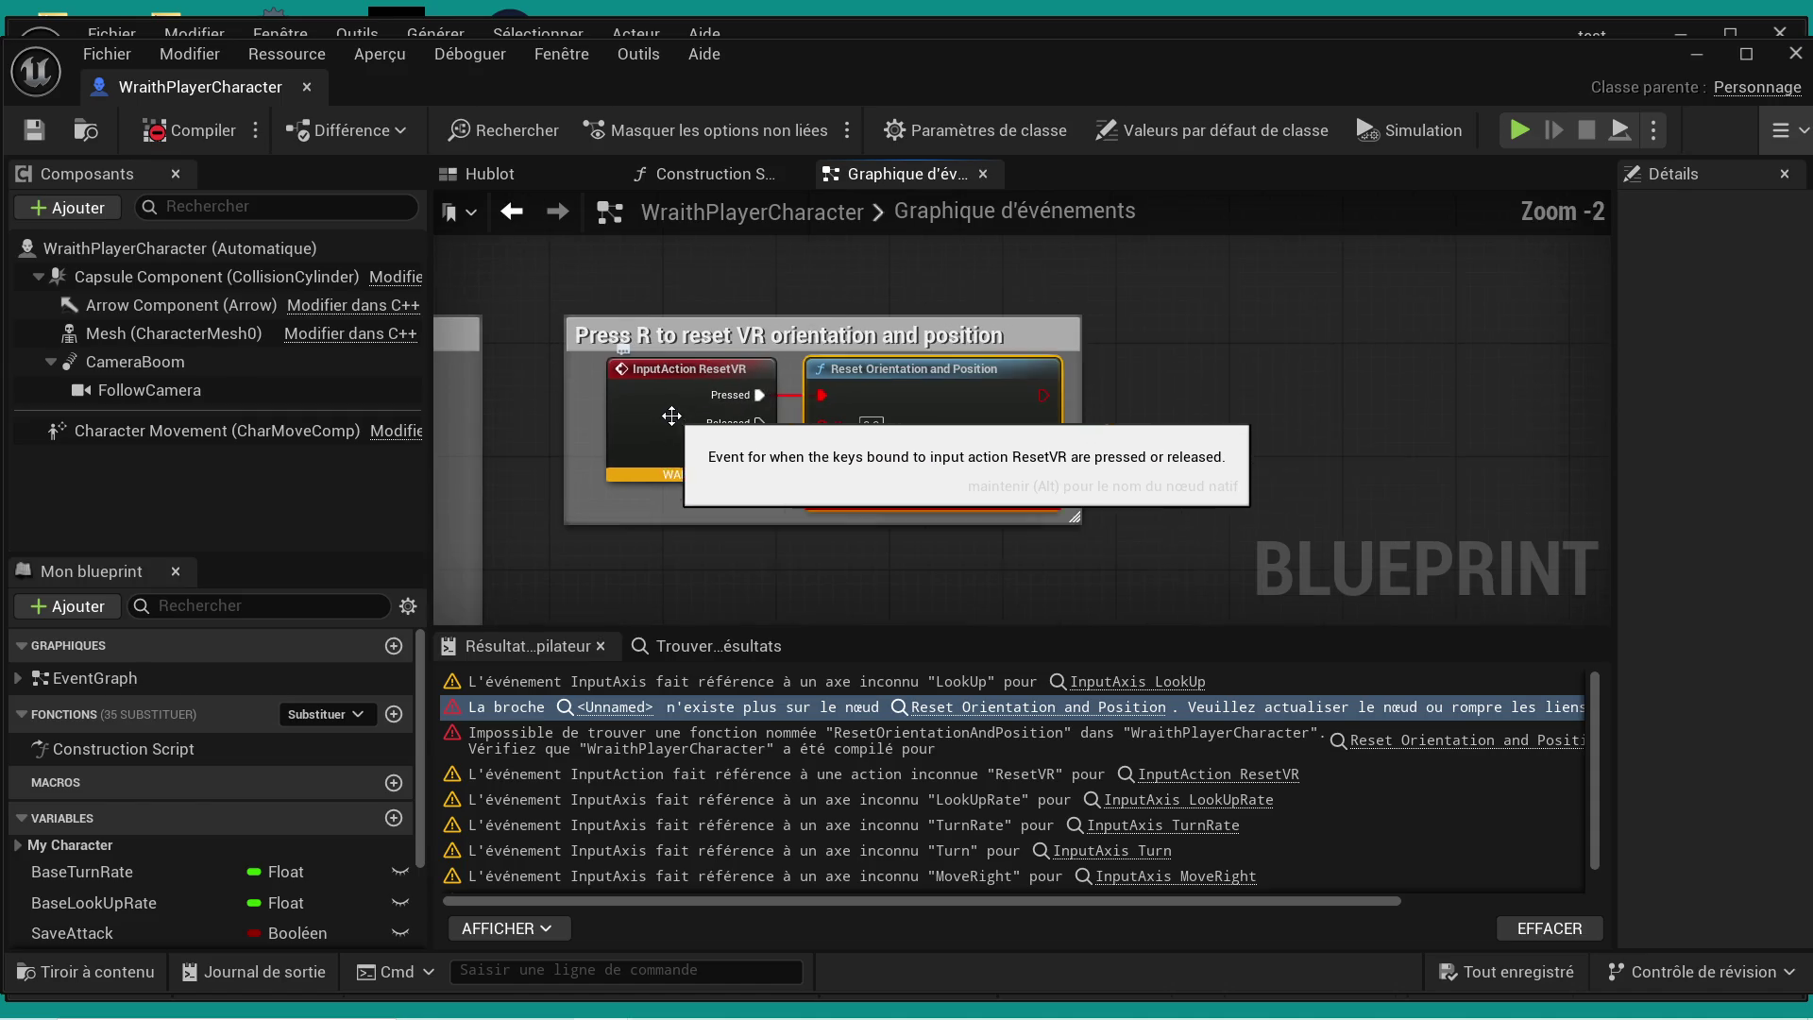
scroll(672, 507, up, 2)
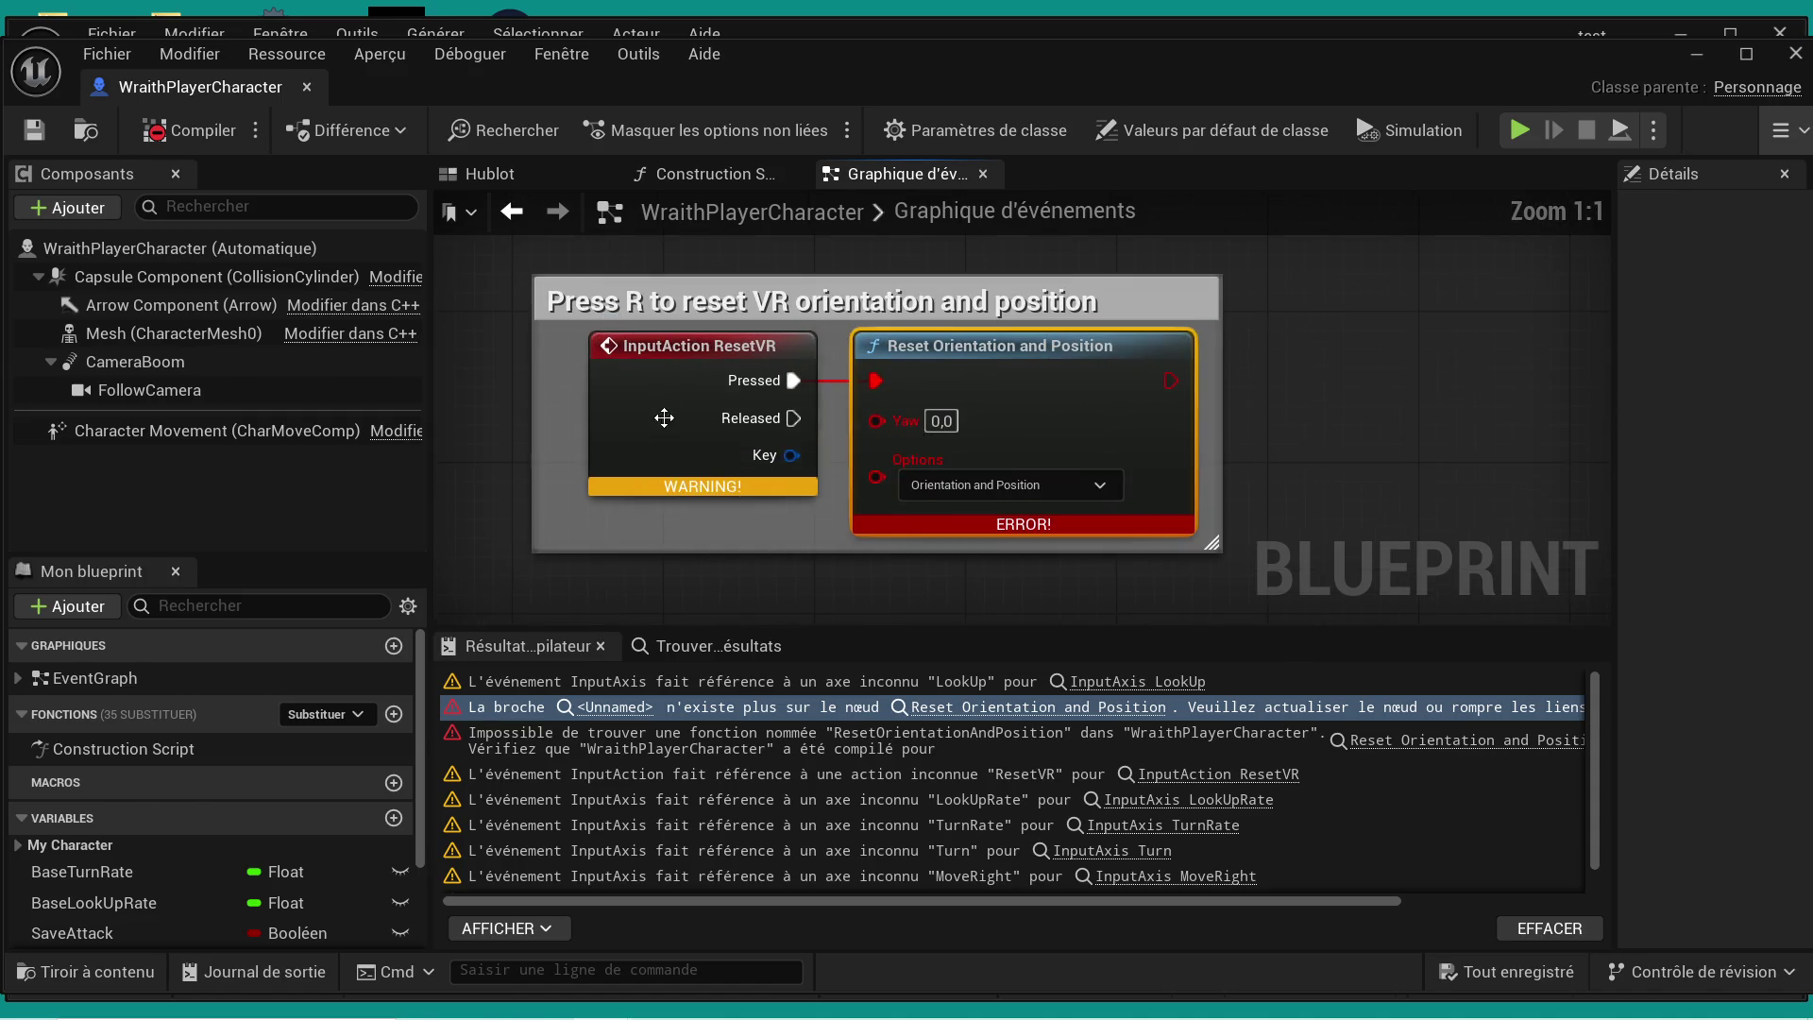
scroll(665, 425, down, 6)
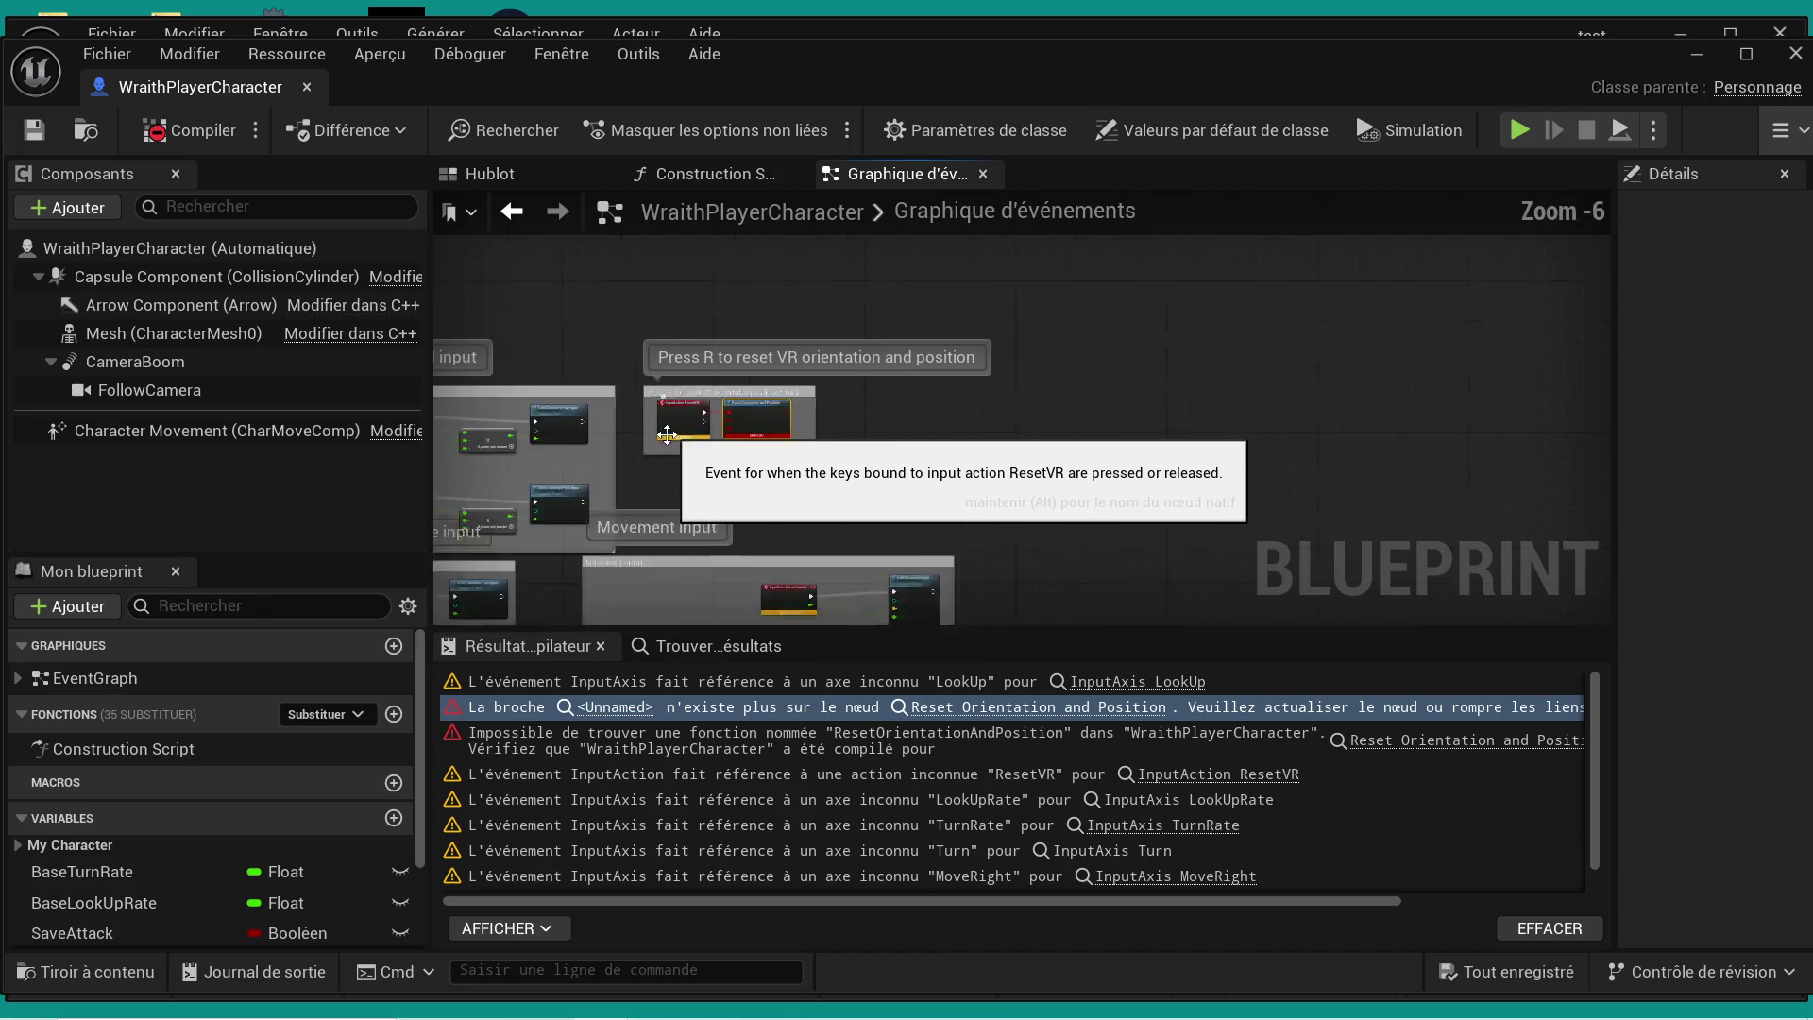
scroll(667, 434, down, 2)
mouse_move(558, 422)
mouse_down()
mouse_move(599, 392)
mouse_move(623, 404)
mouse_up()
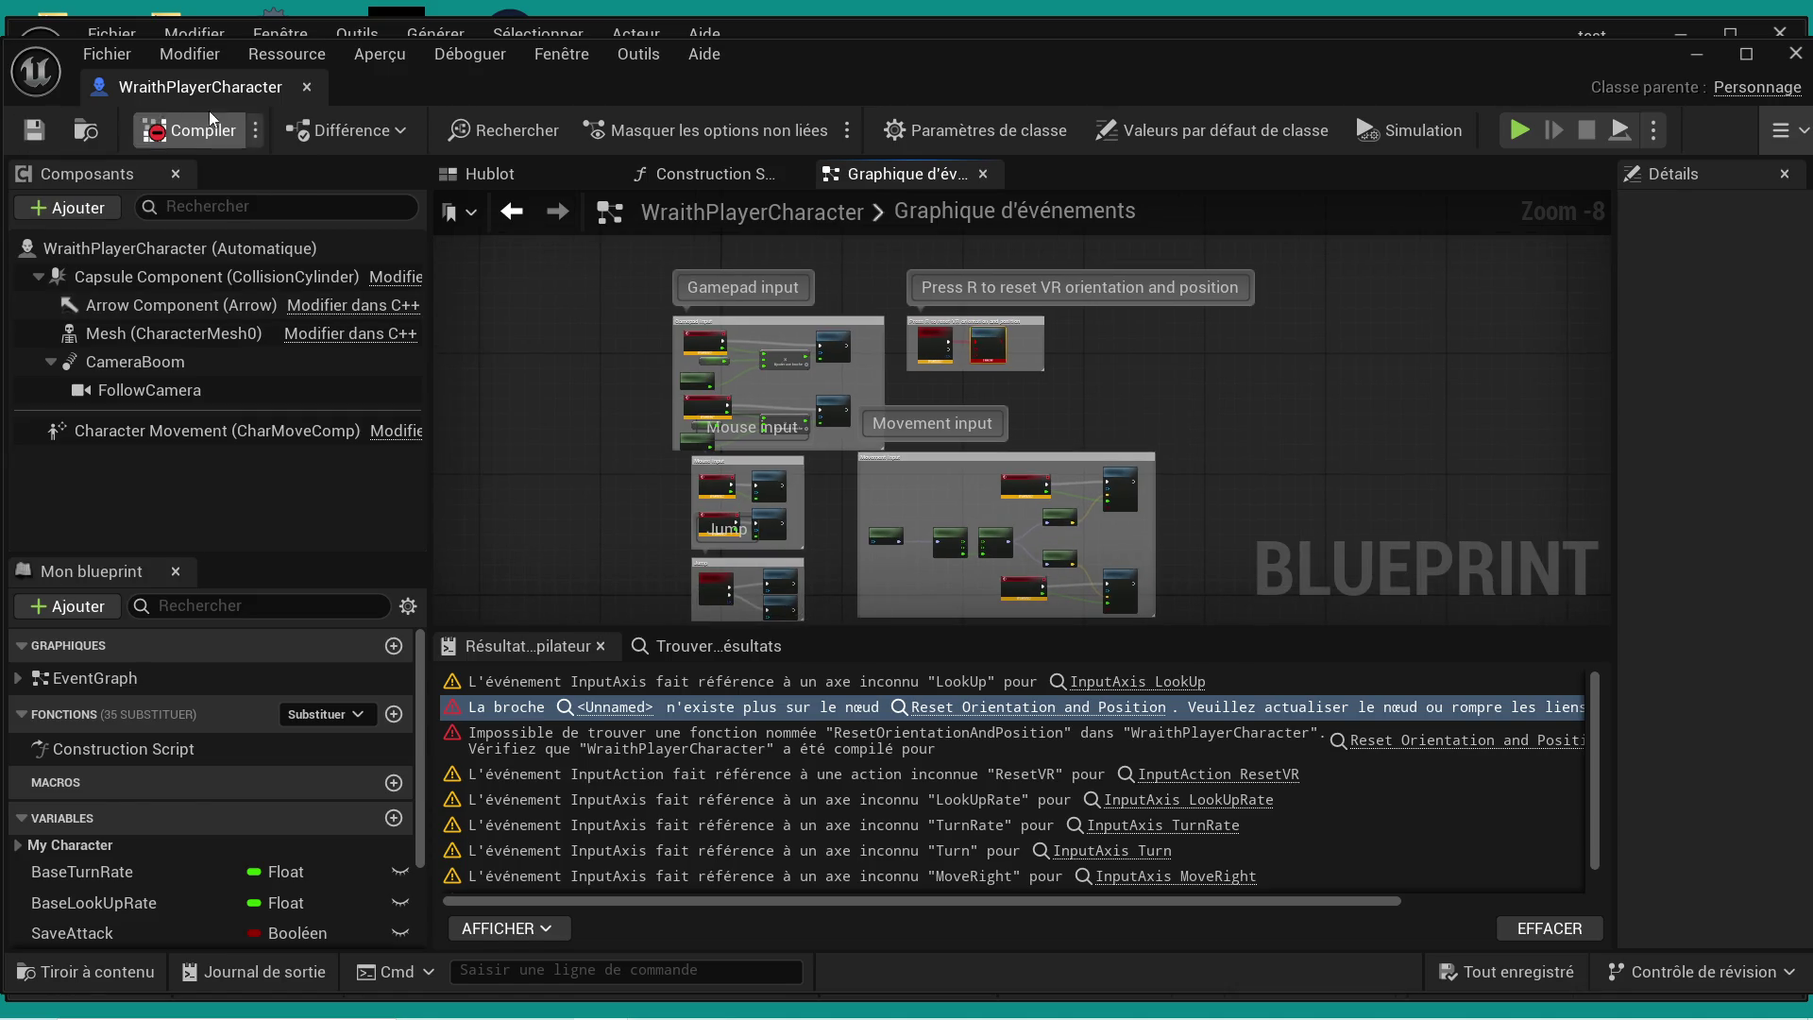
click(307, 87)
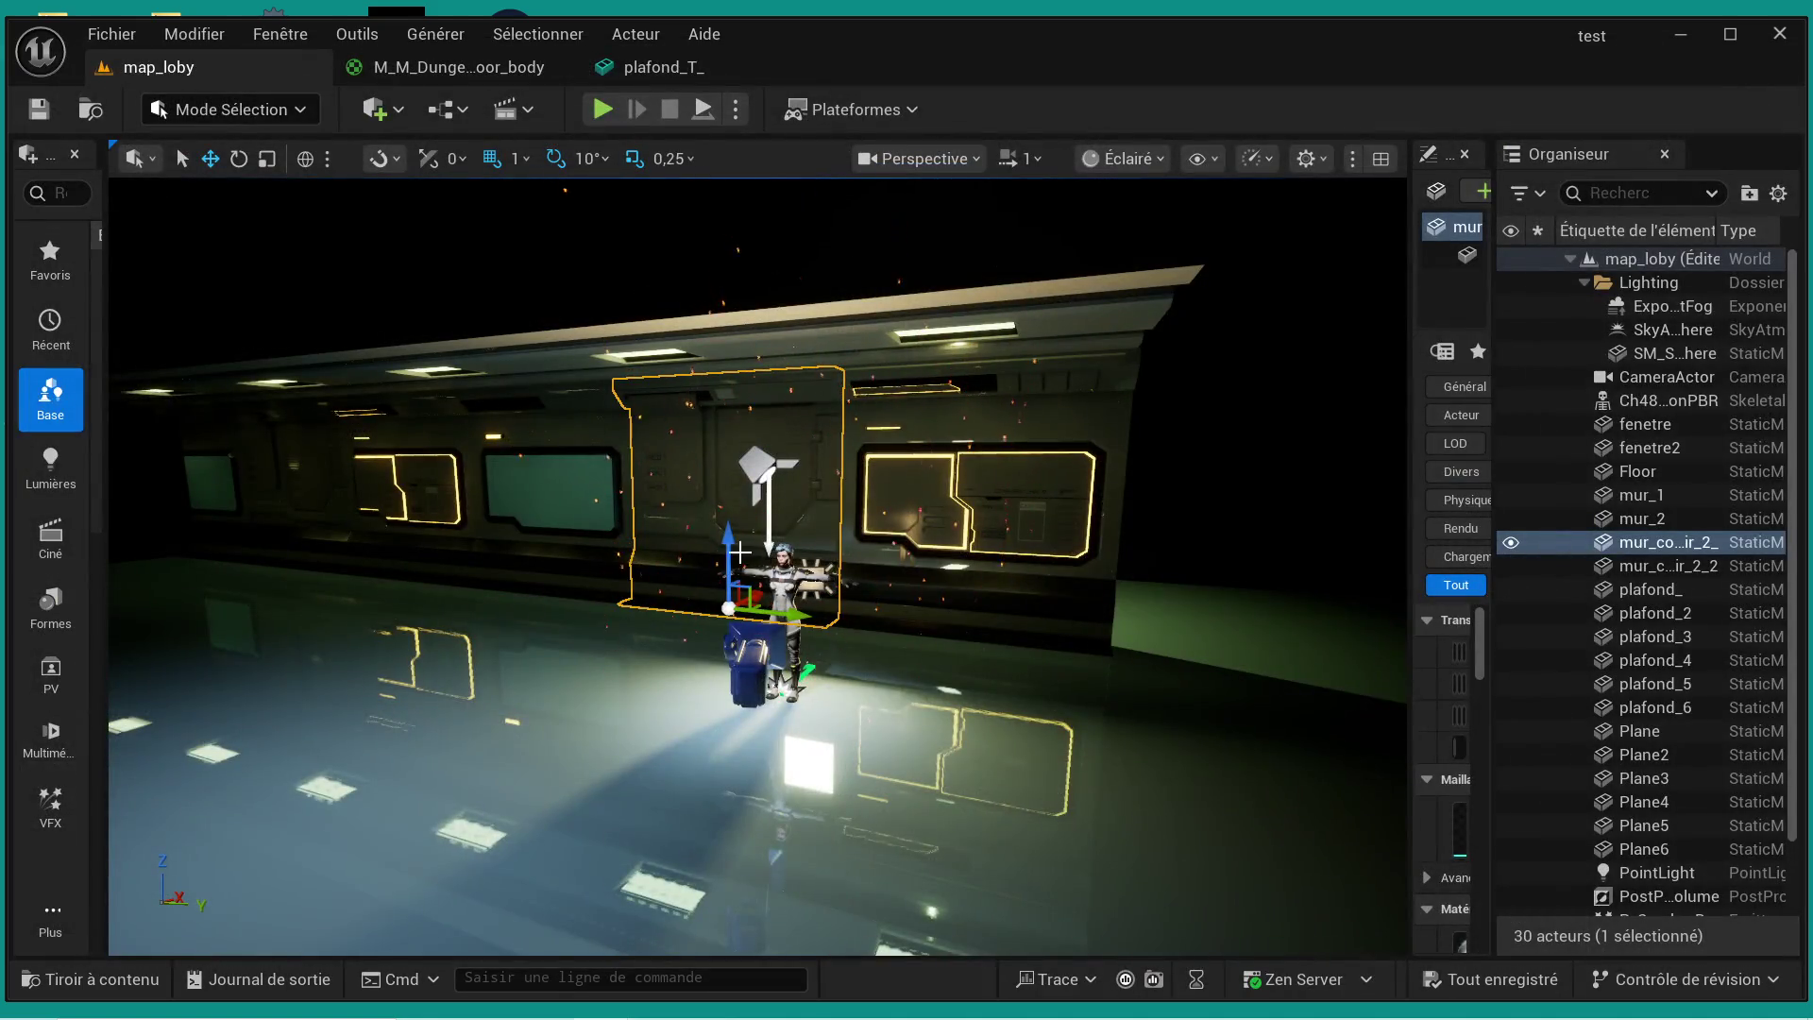
- Widen the Details panel, select map_loby in the Outliner, and reopen the Content Drawer on the Wraith folder
scroll(739, 551, up, 8)
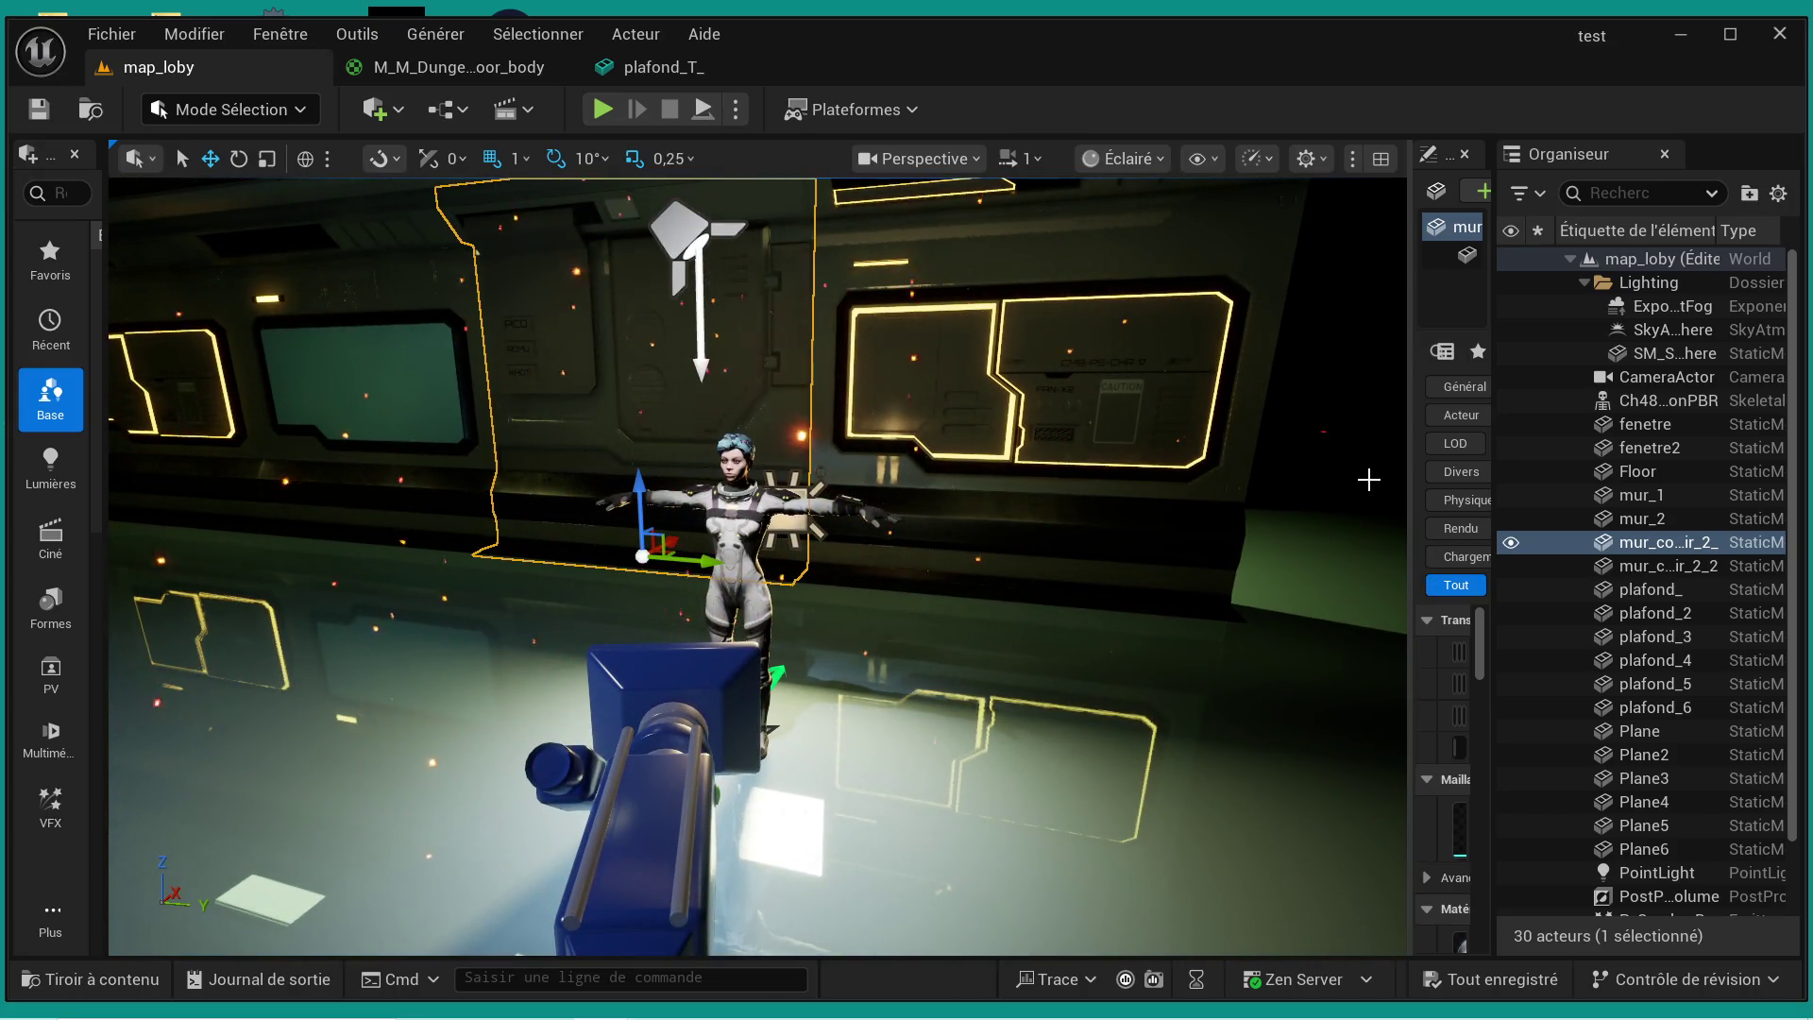
drag(1413, 465, 1167, 472)
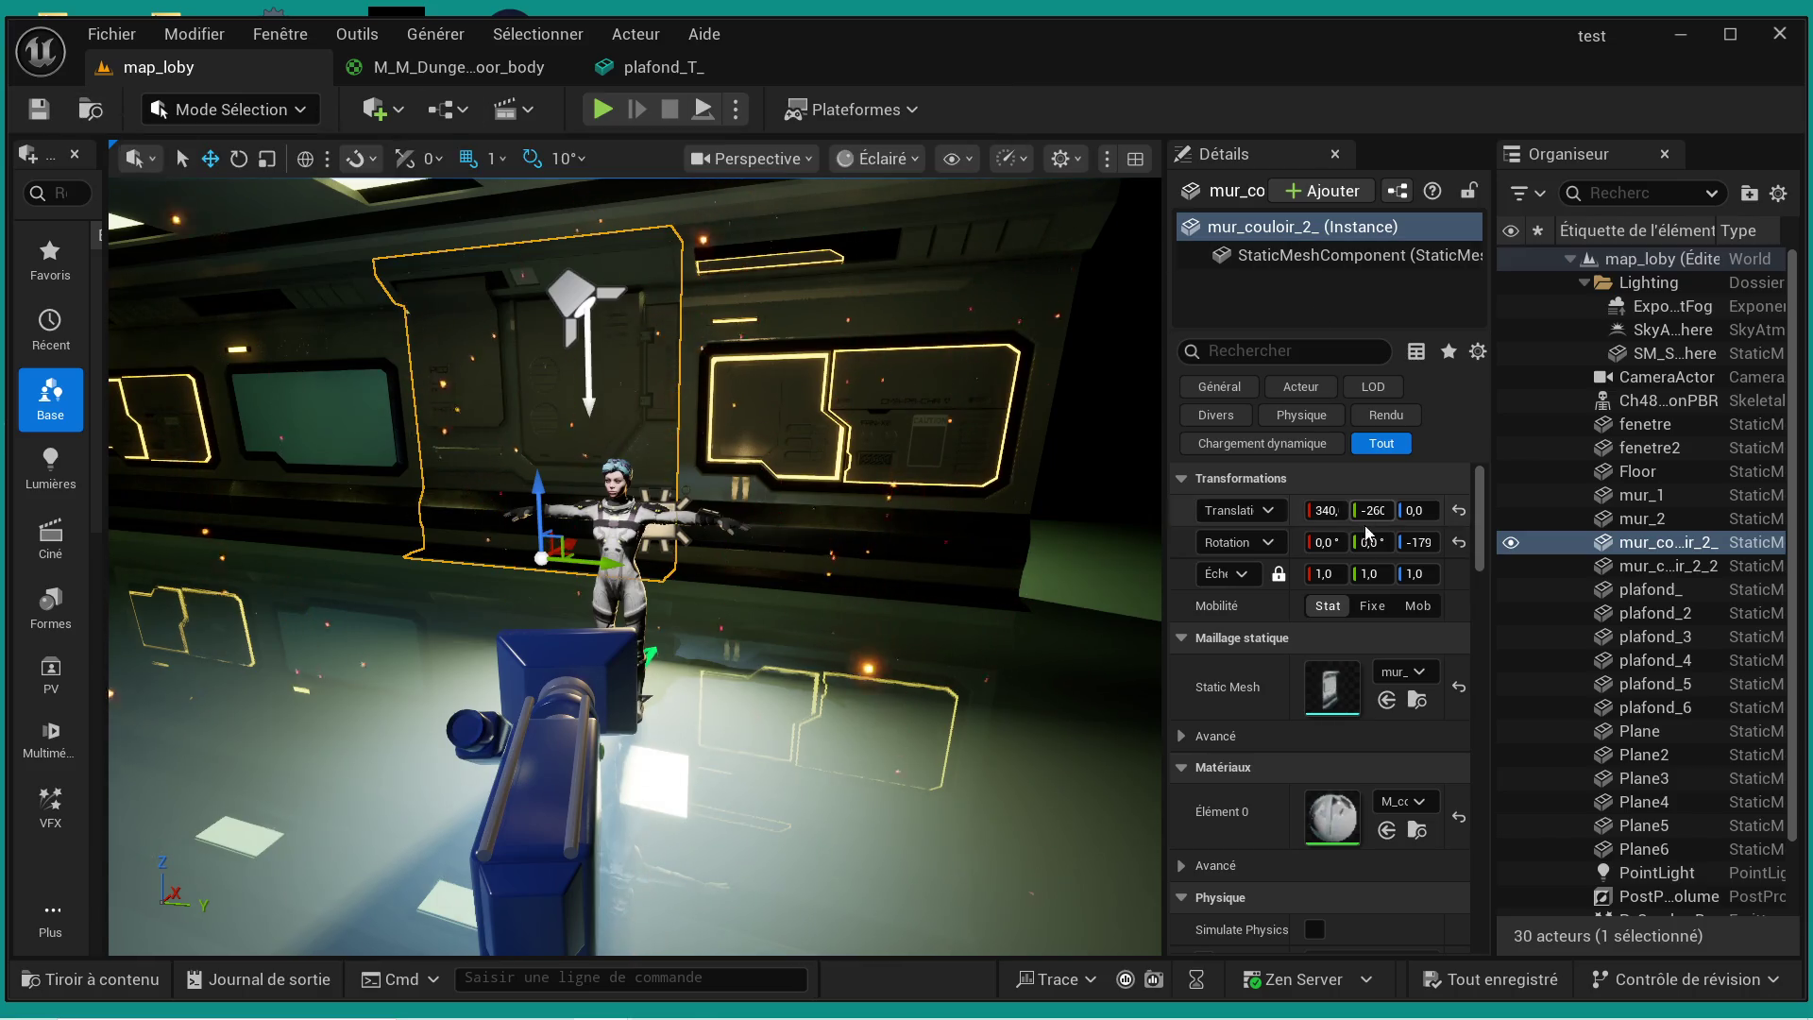
click(1671, 261)
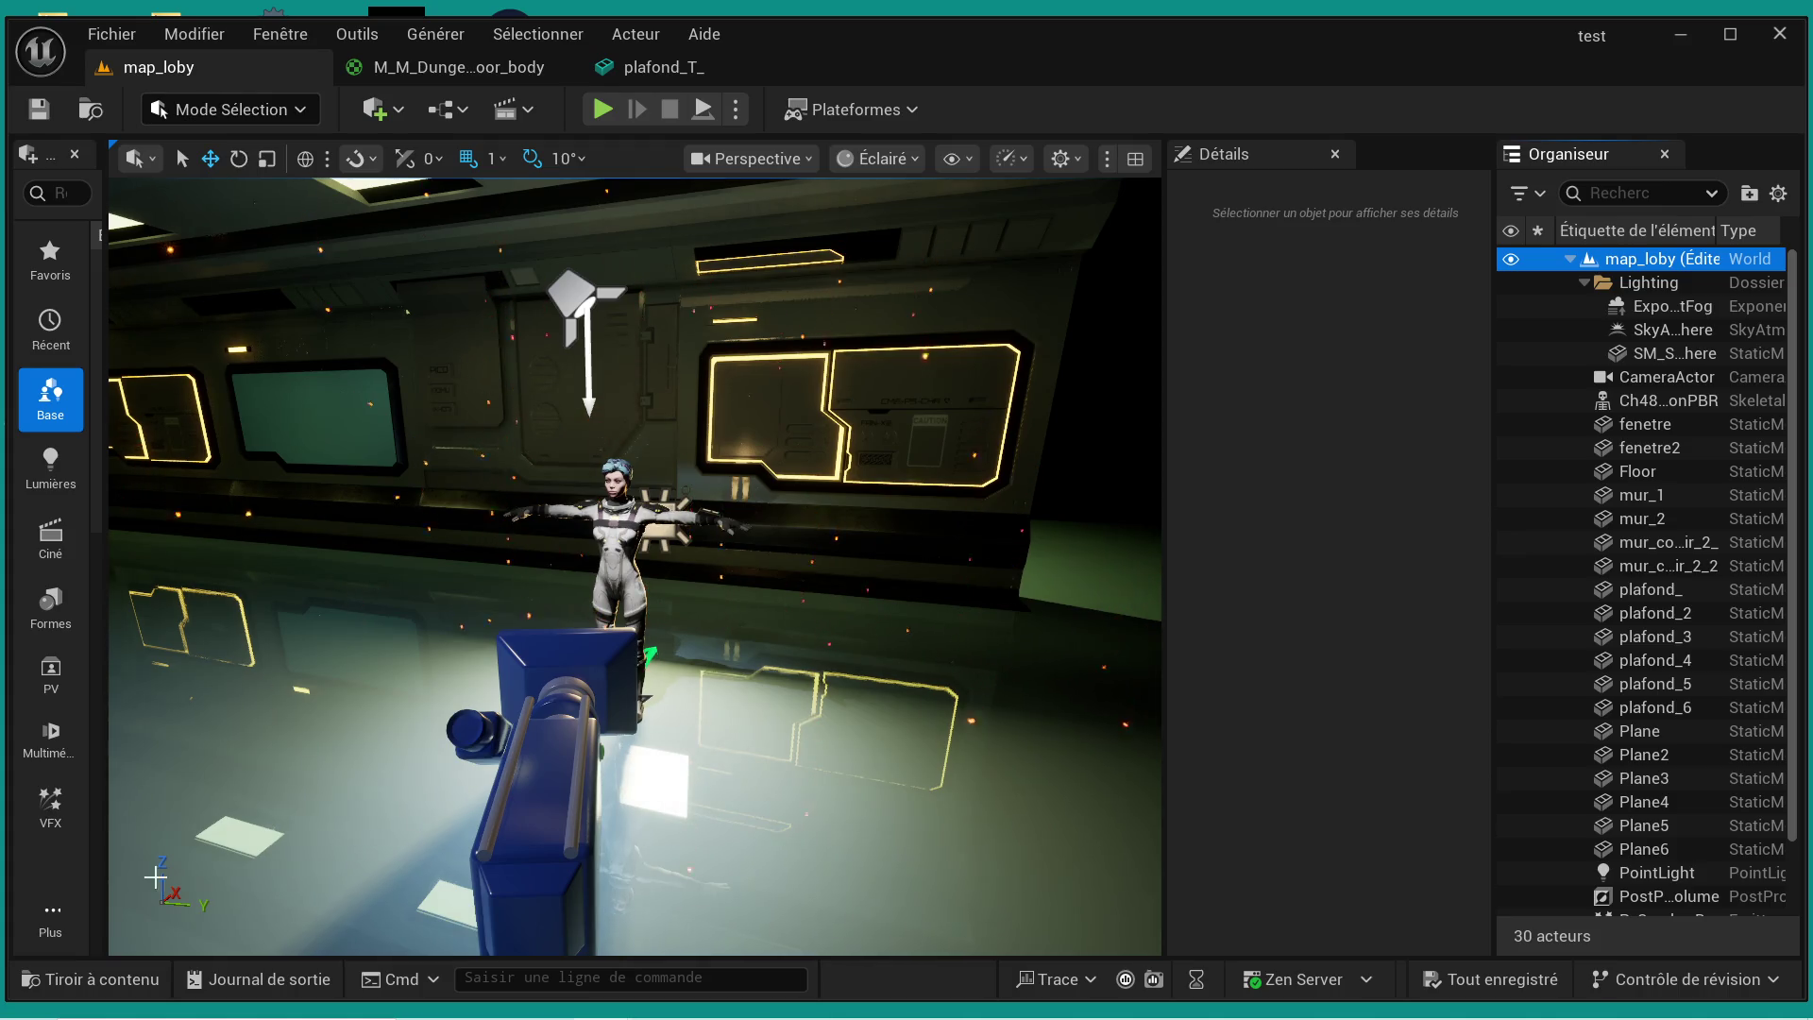
click(94, 979)
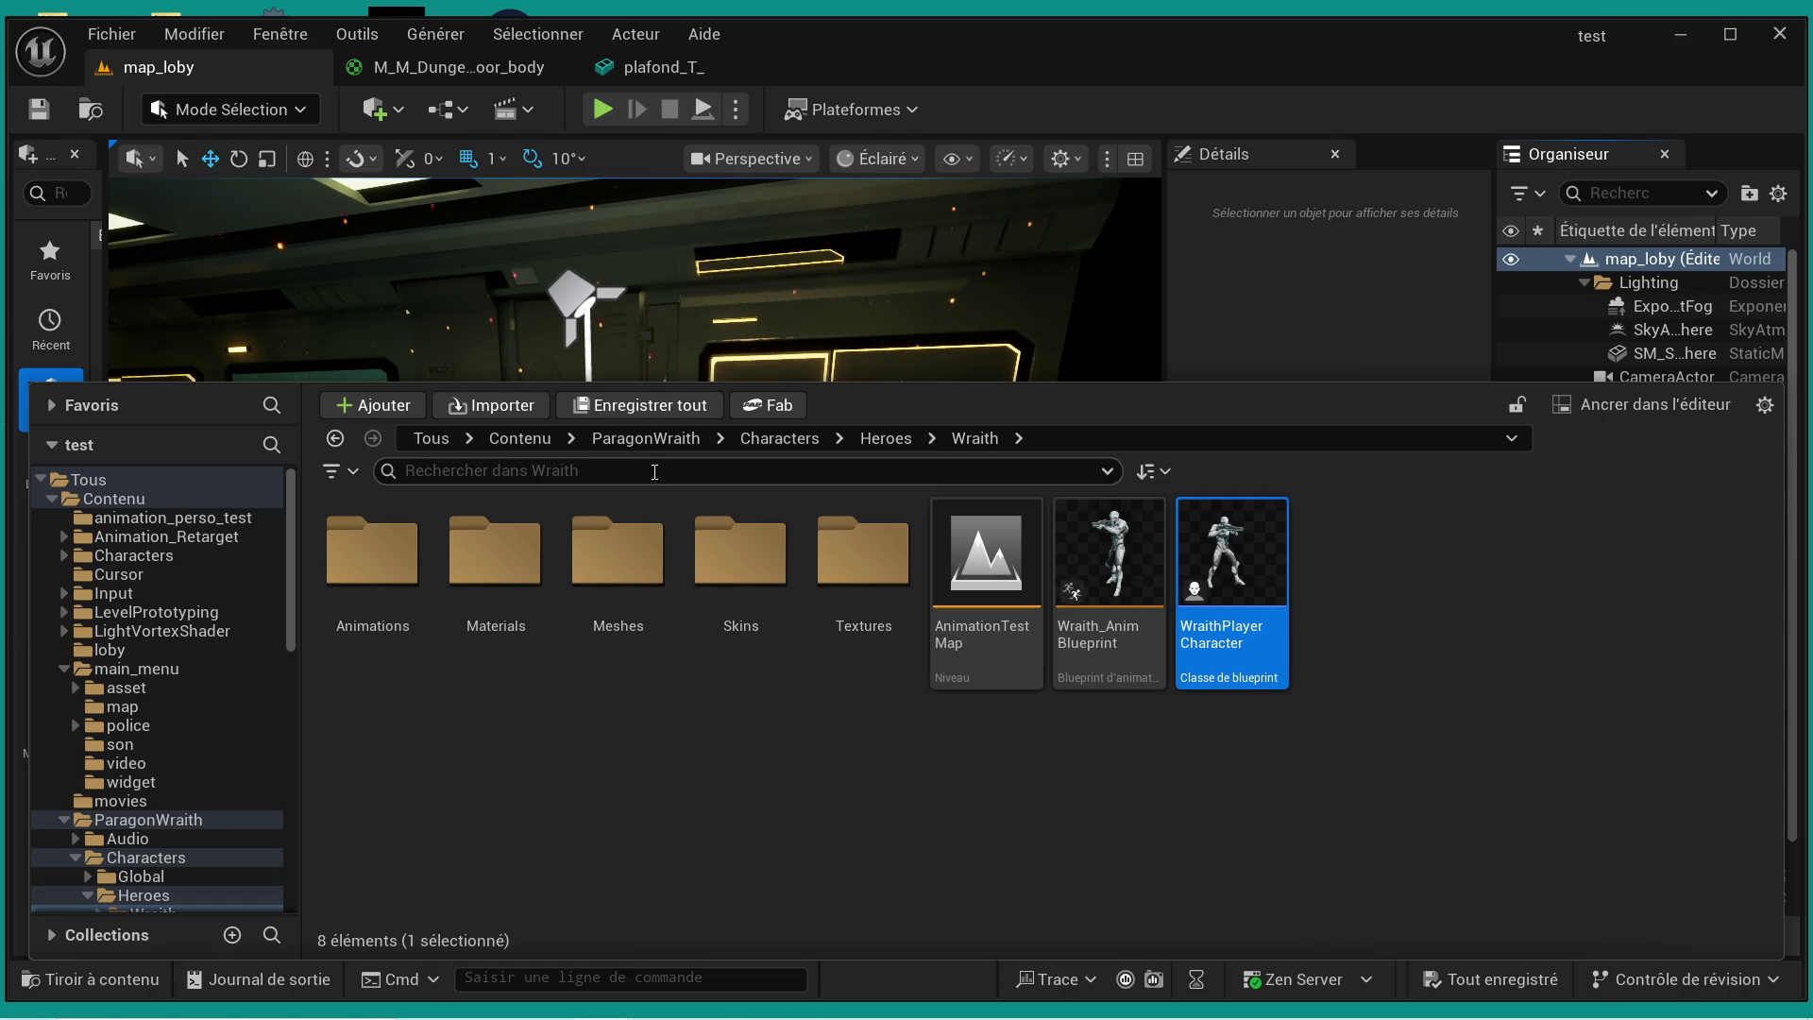
- Go up to Contenu, enter the loby folder, and open the GM_loby game mode
click(646, 440)
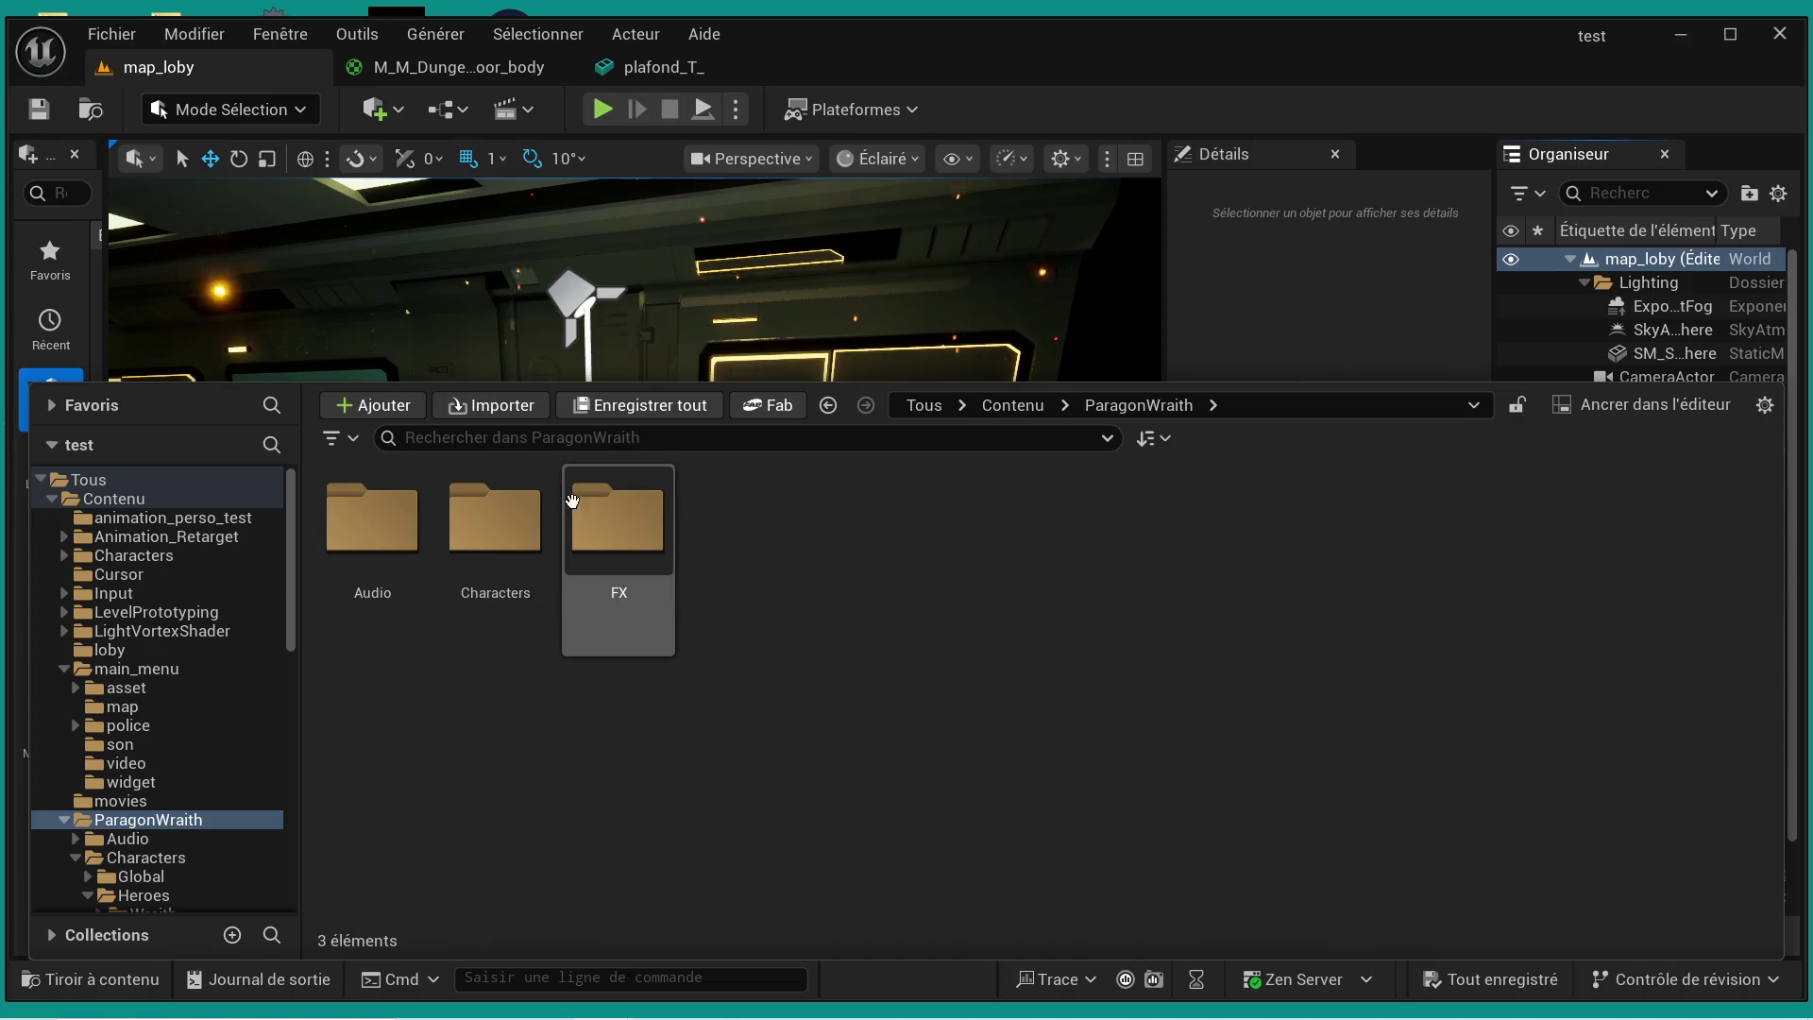
click(1001, 406)
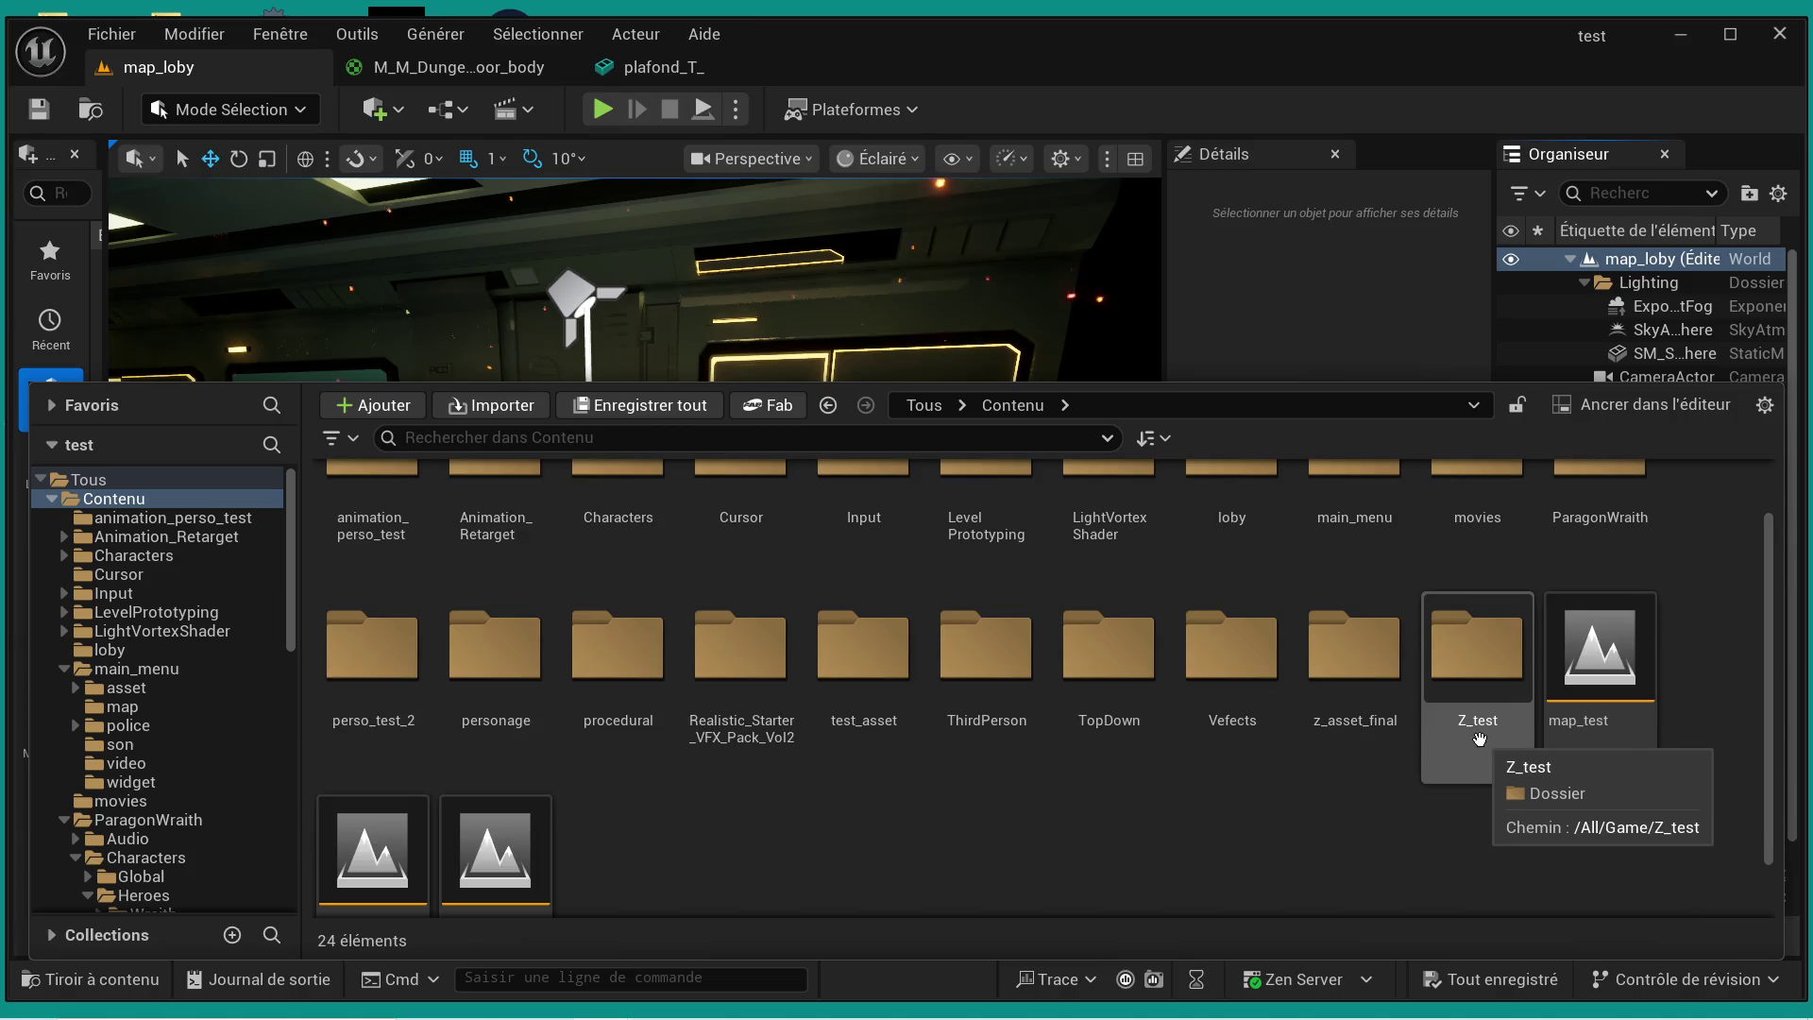
double_click(1249, 536)
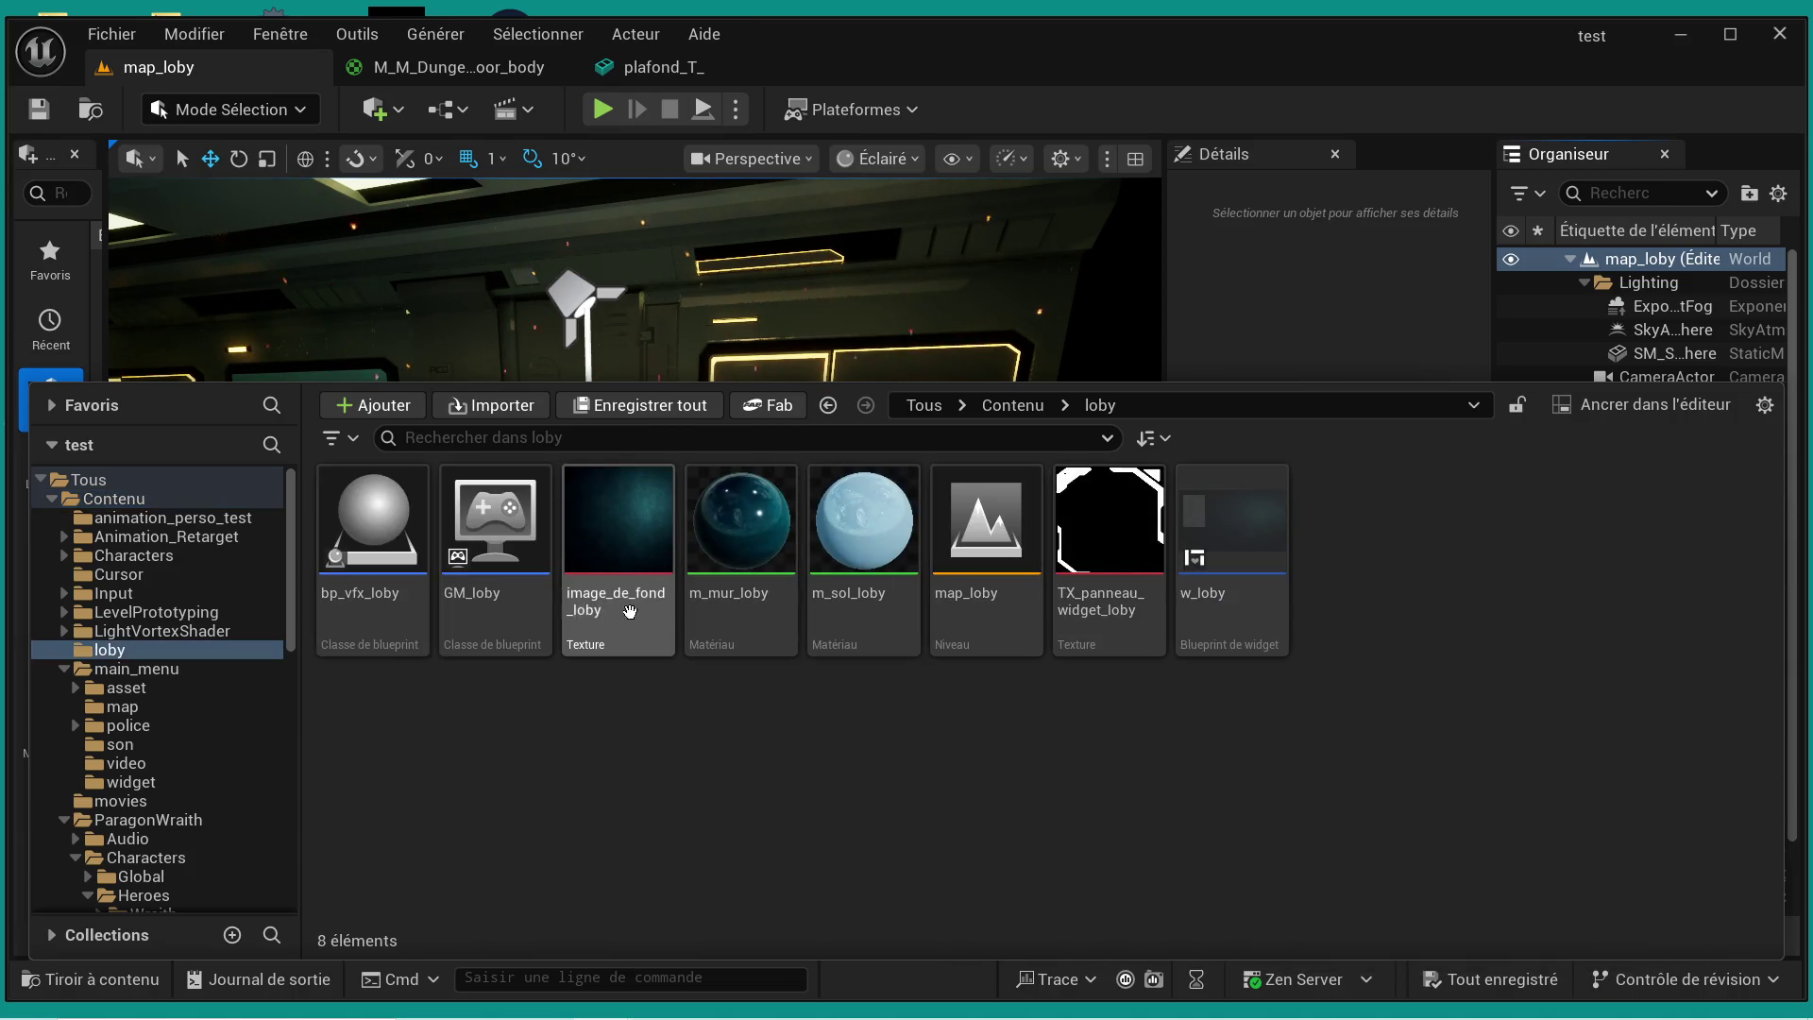
click(510, 621)
double_click(508, 613)
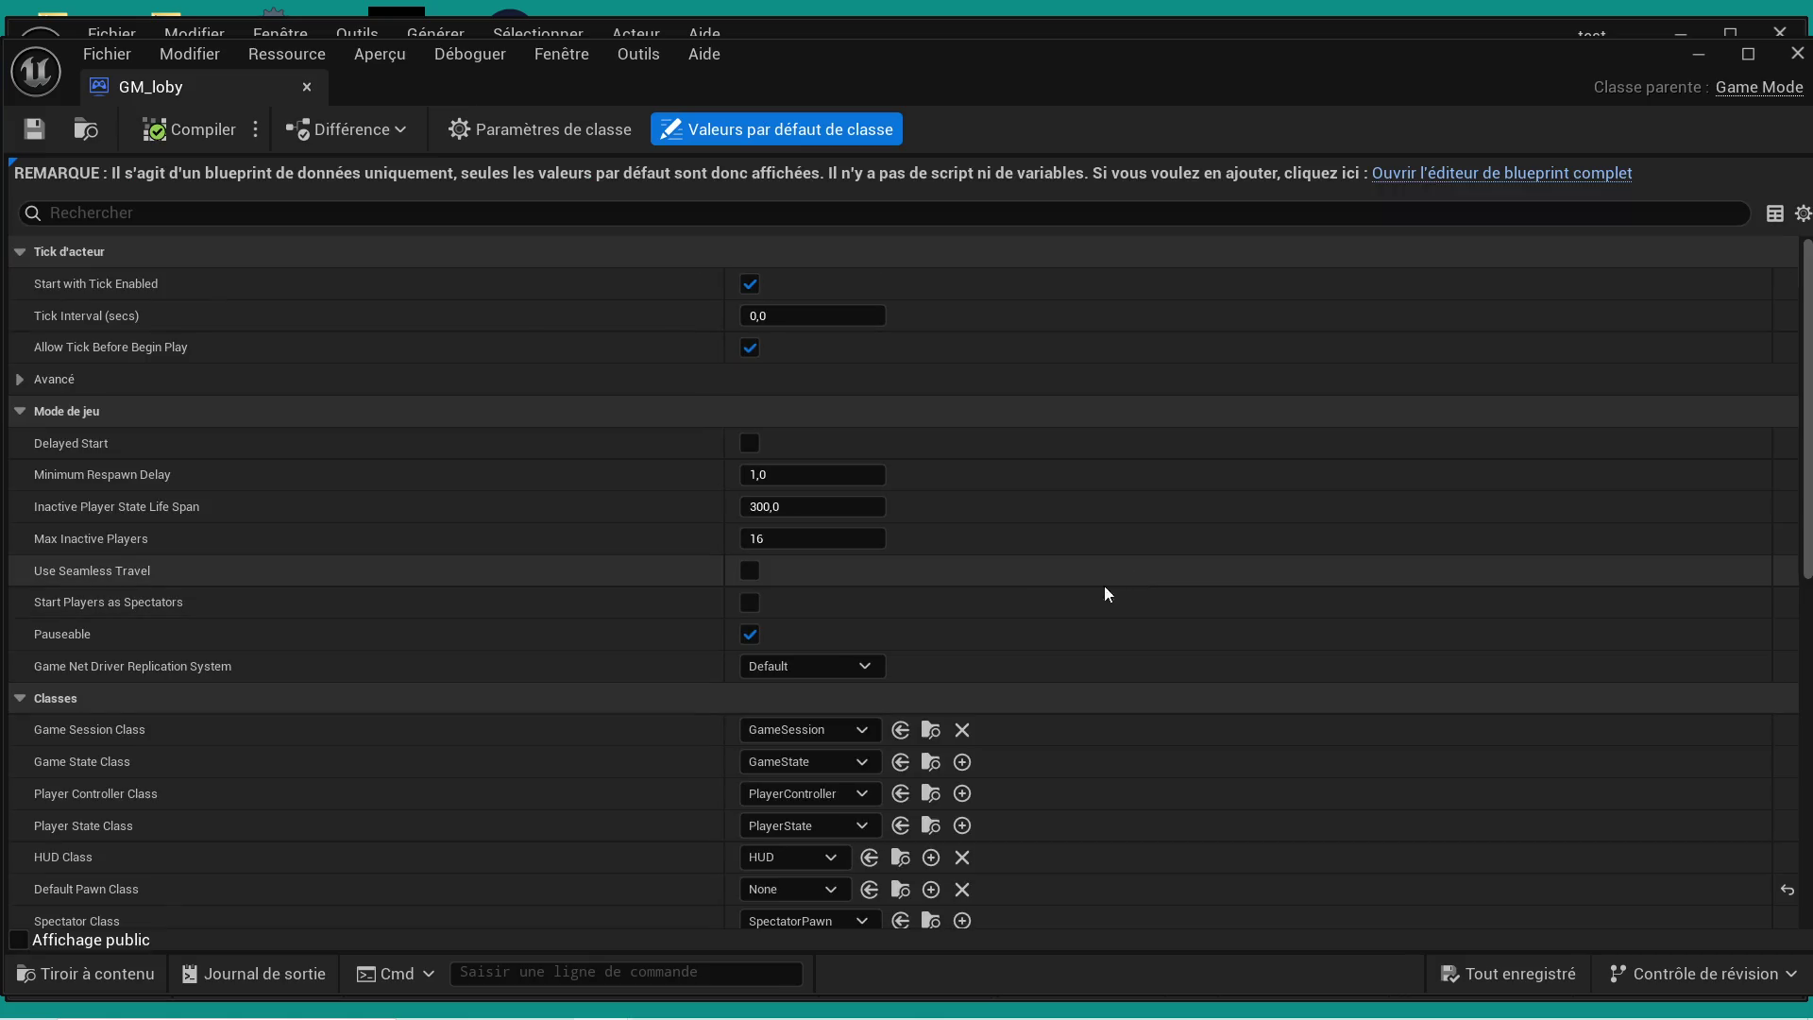
- Review GM_loby's class defaults, then switch it to the full blueprint editor
scroll(609, 660, down, 3)
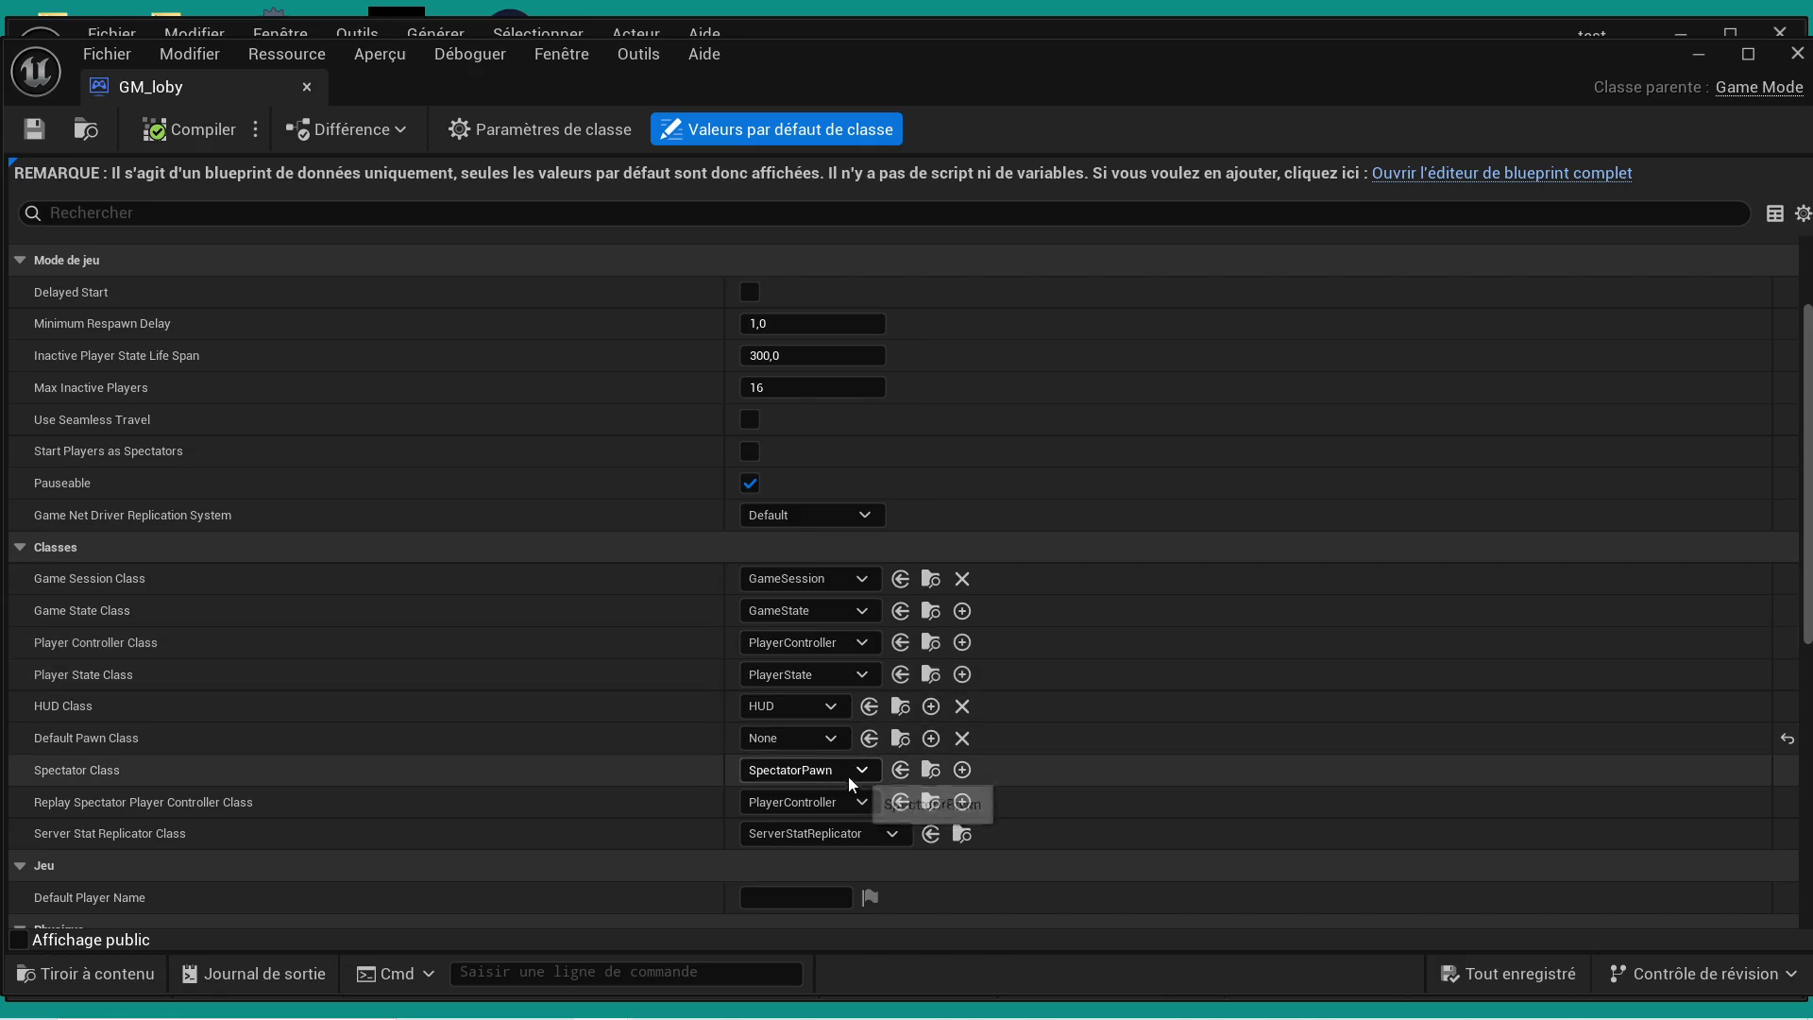
scroll(848, 782, down, 1)
scroll(844, 796, down, 1)
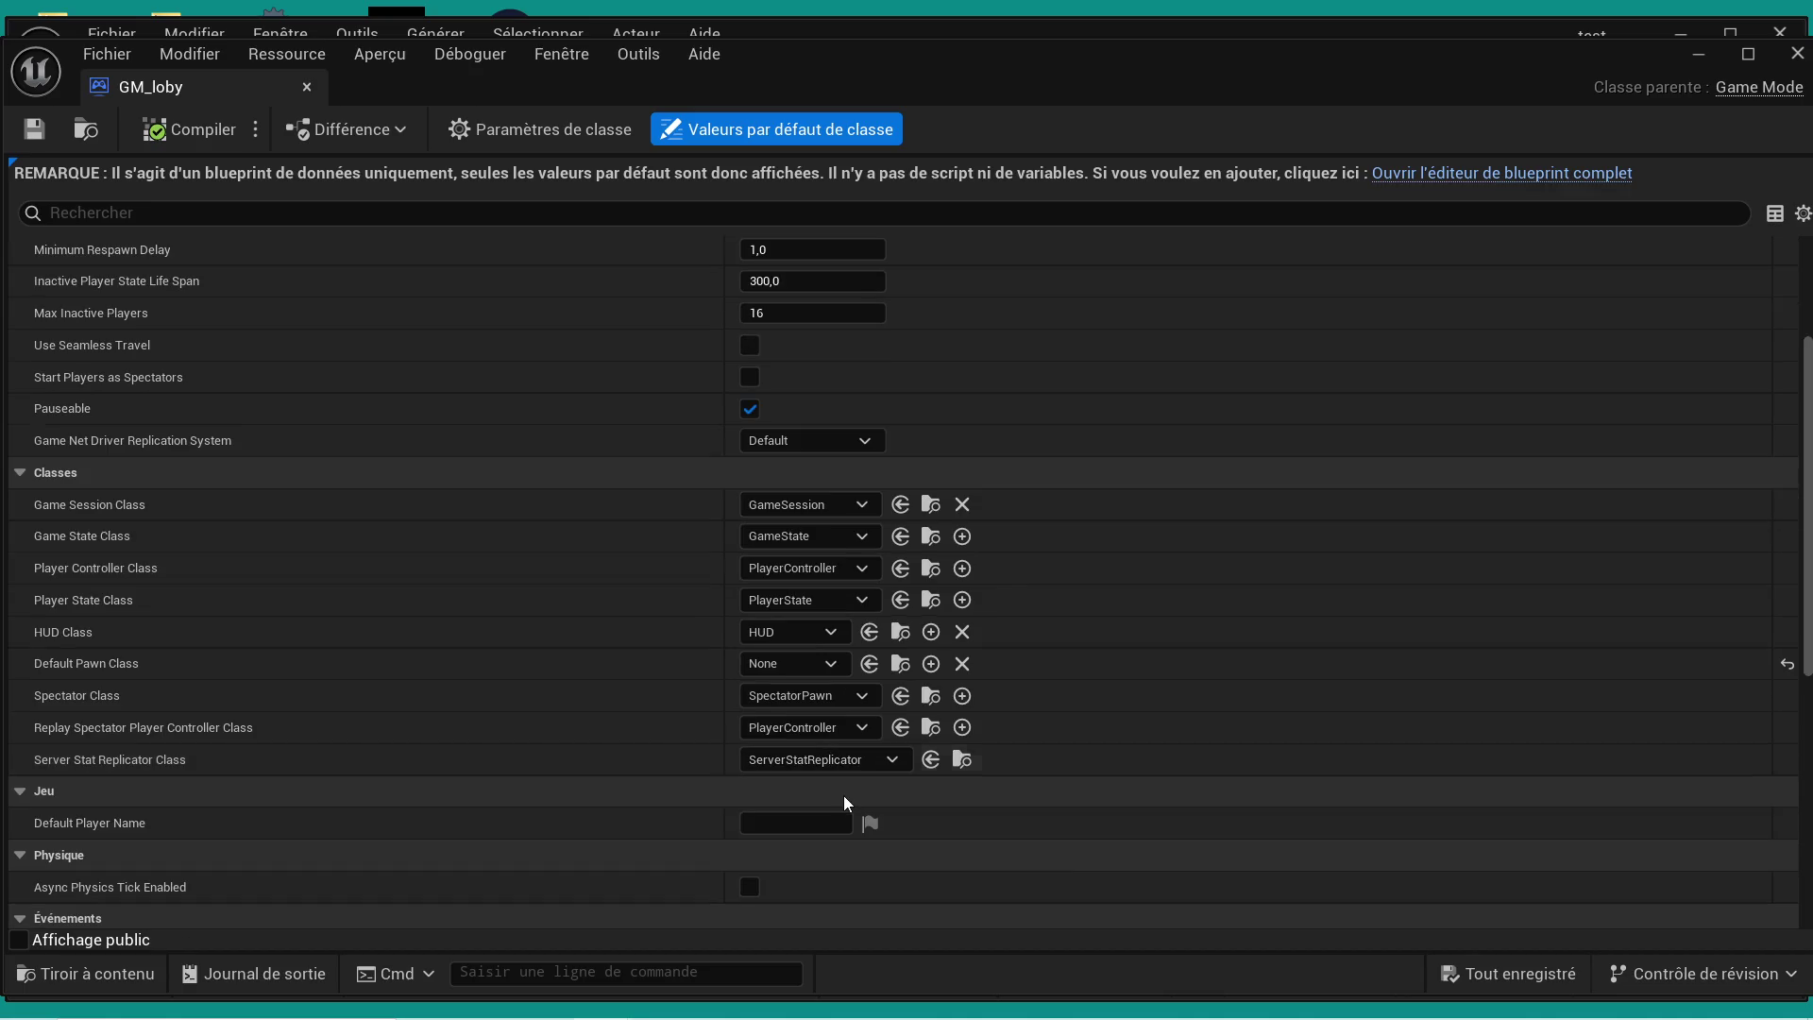
scroll(712, 761, down, 2)
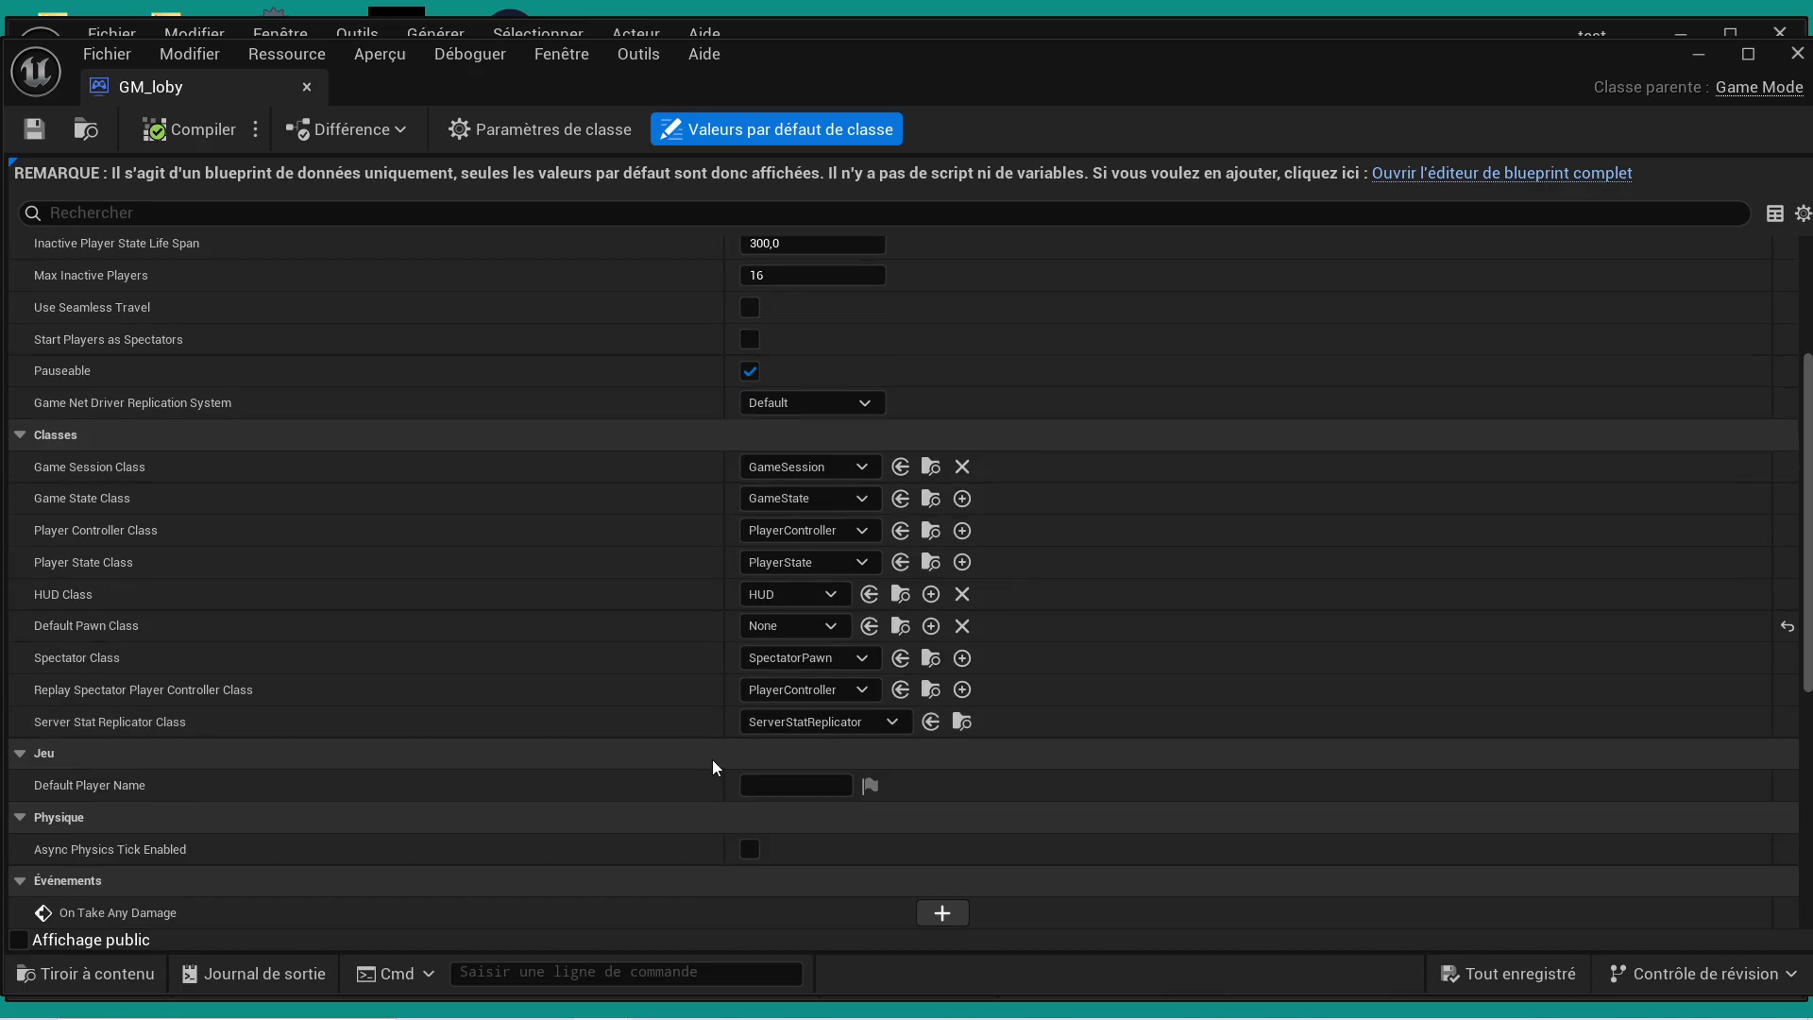
scroll(697, 585, up, 8)
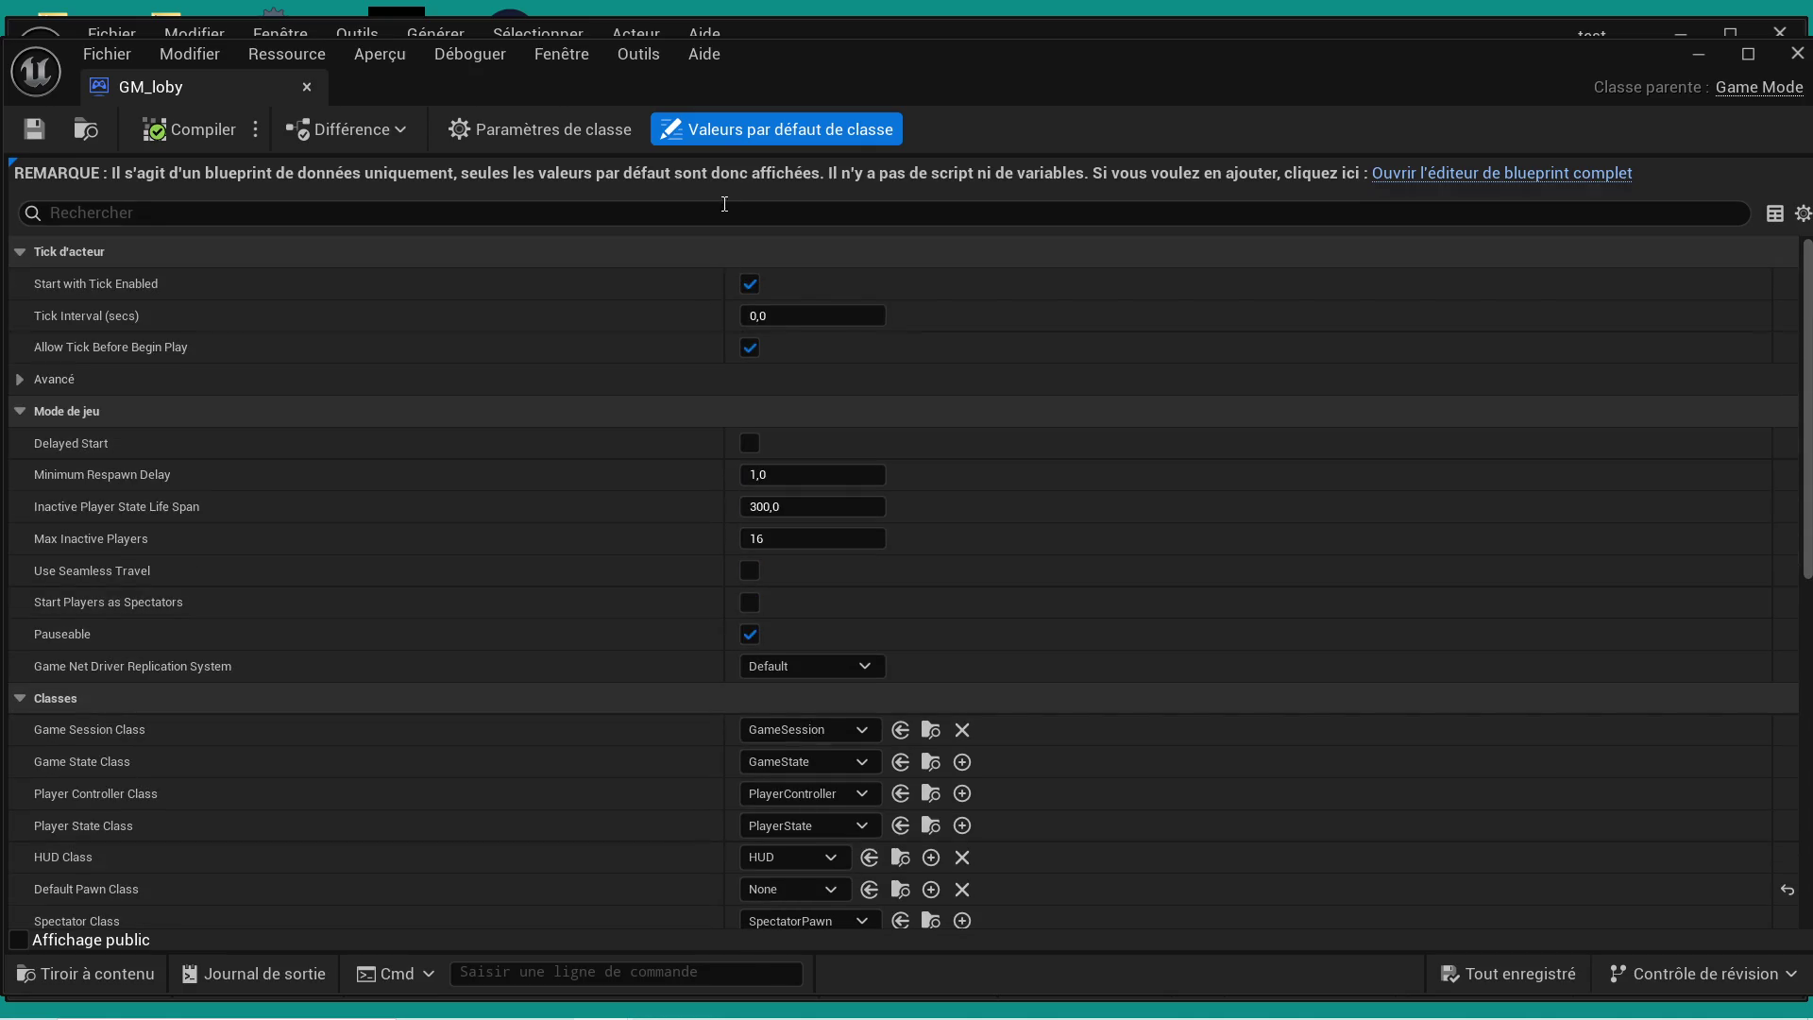
click(1447, 173)
- Check the Viewport and Construction Script tabs, widen Details, and open the Content Drawer with Ctrl+Space
scroll(933, 470, down, 2)
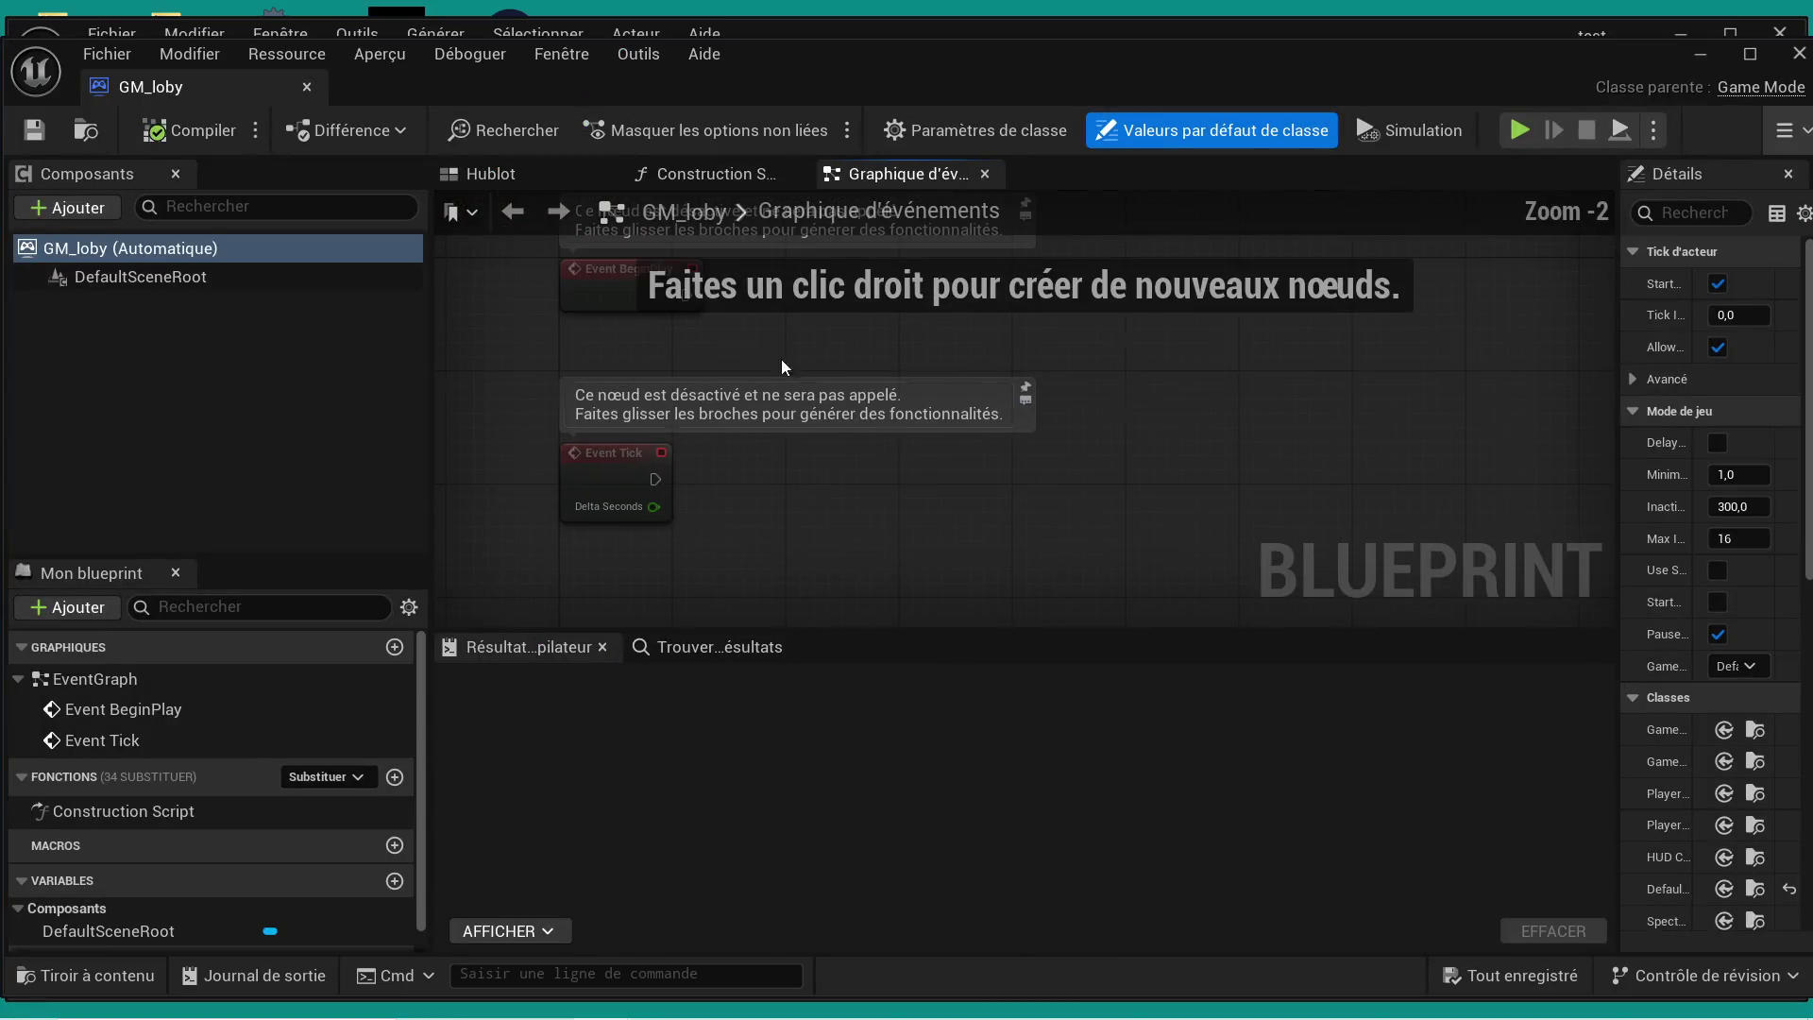
click(517, 178)
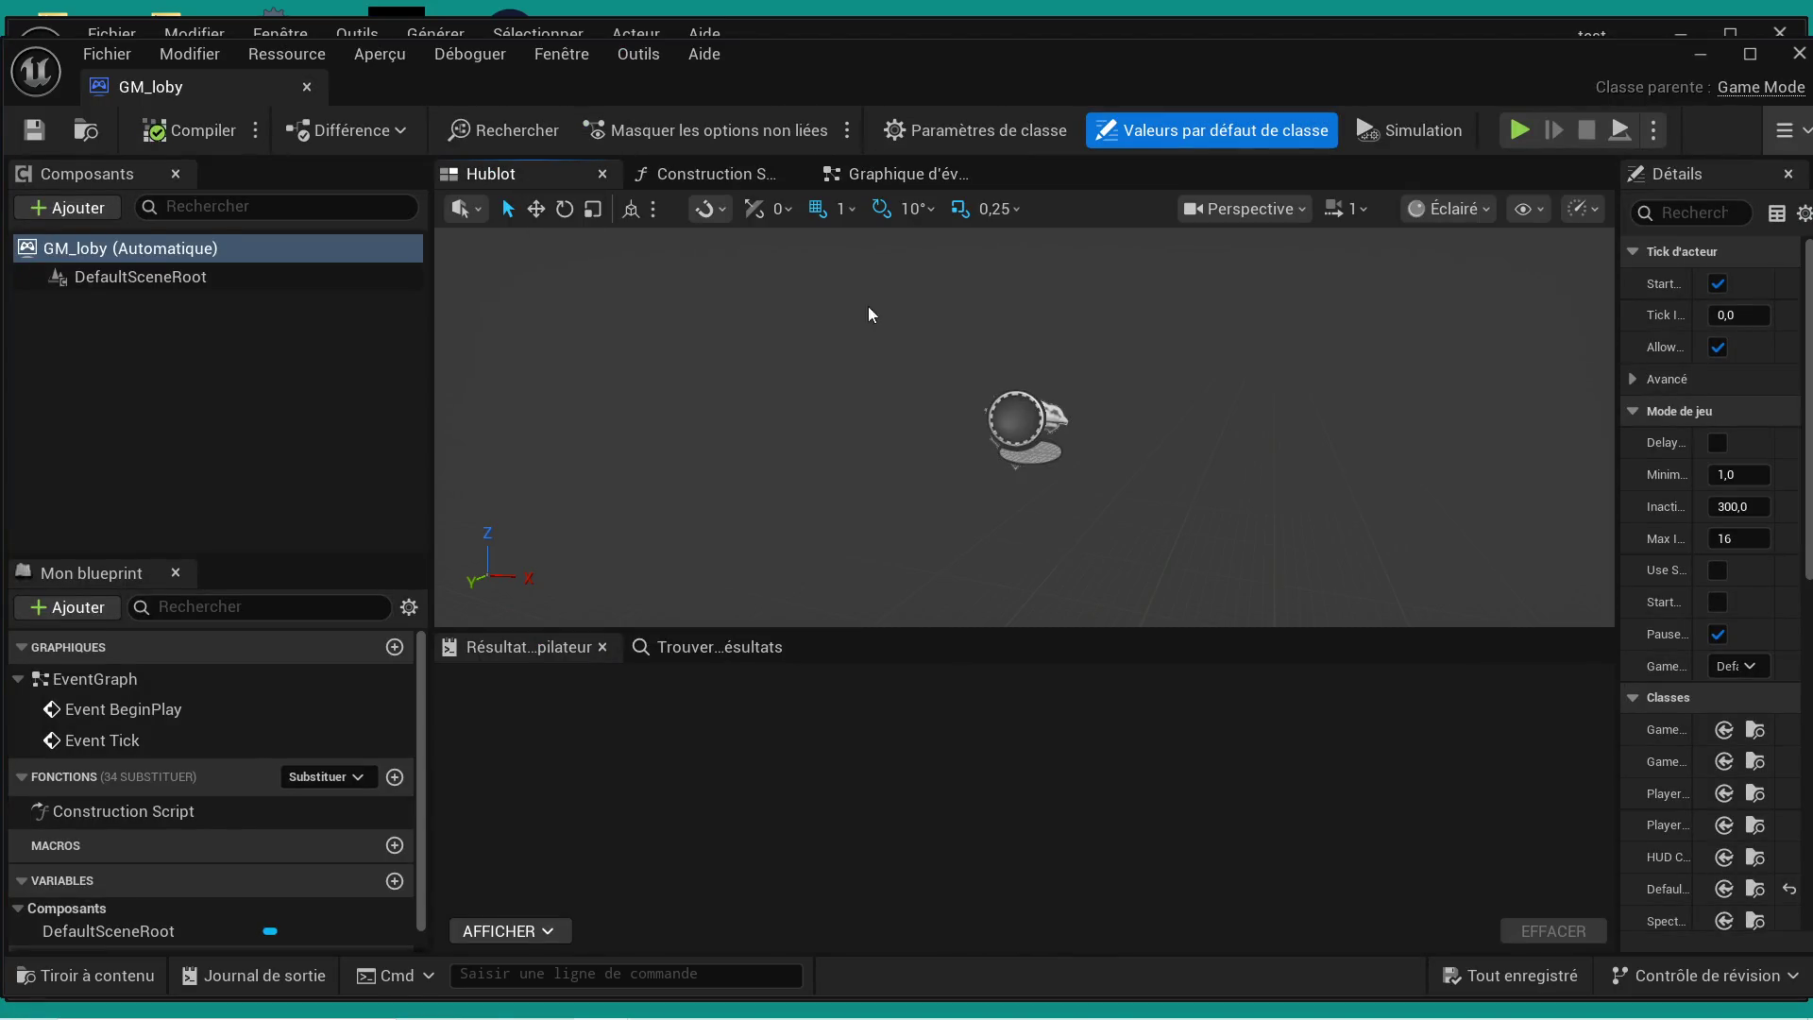
click(705, 178)
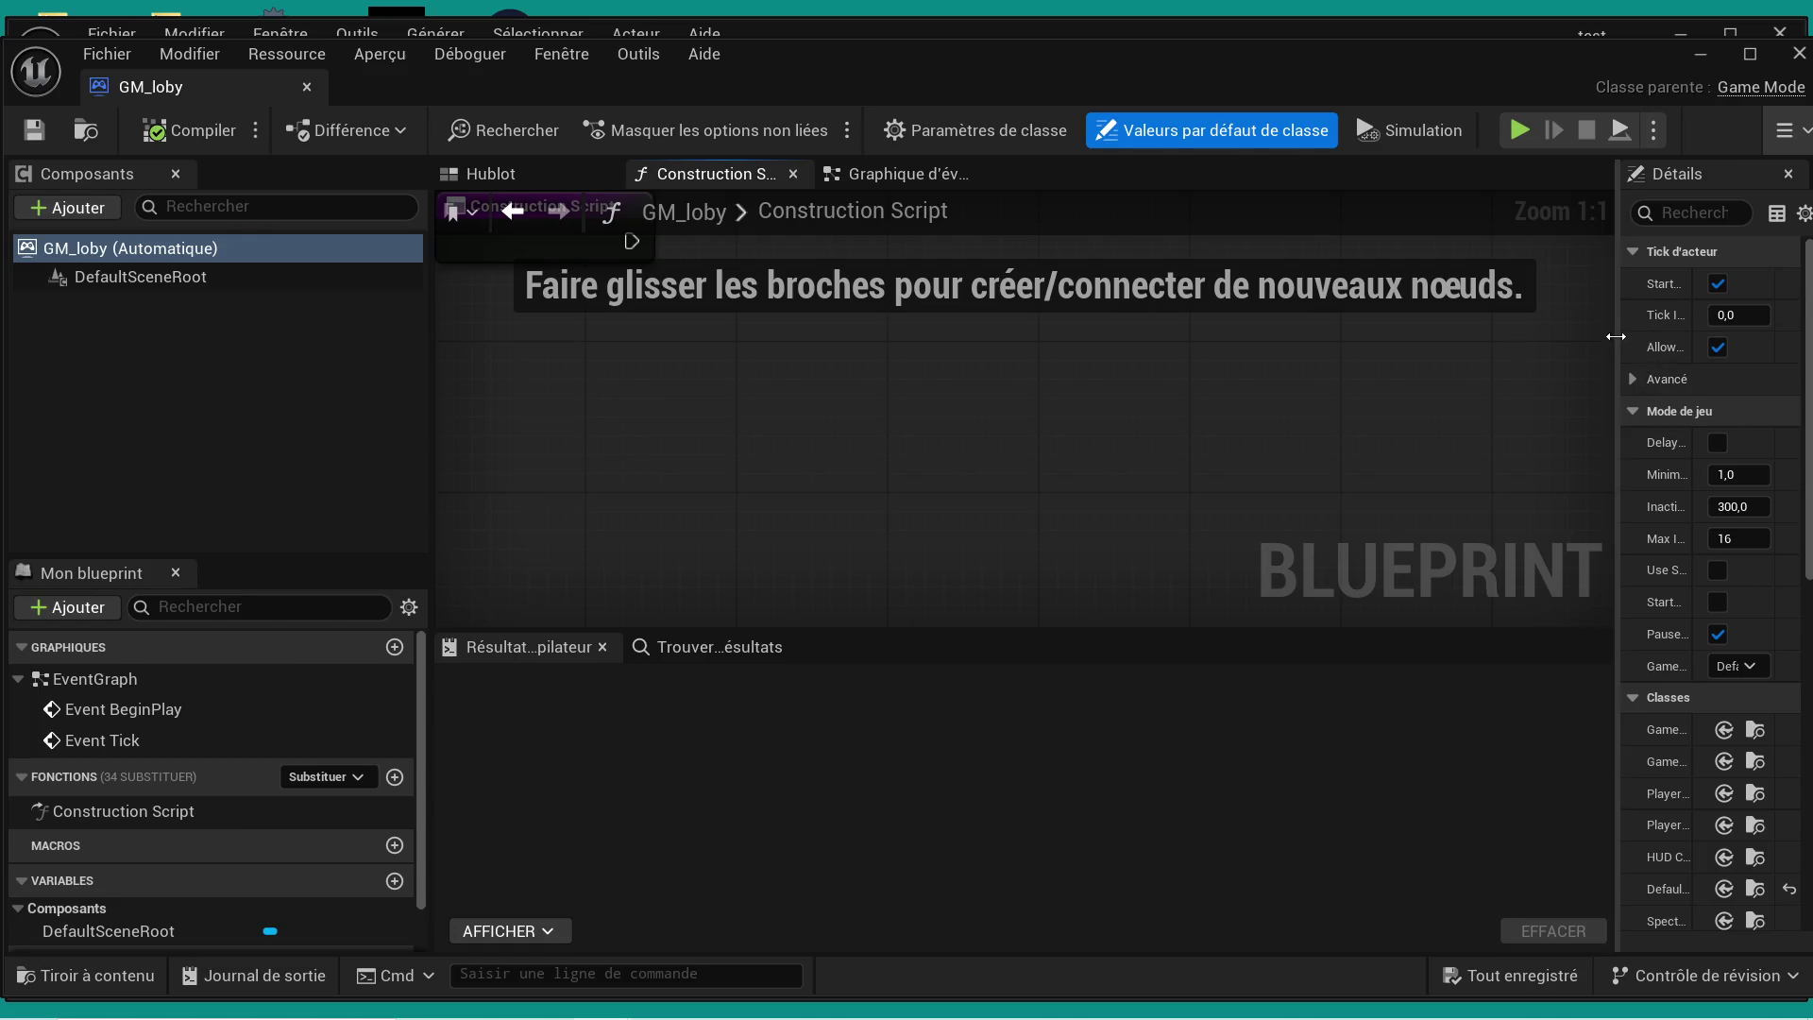
mouse_move(1619, 387)
mouse_down()
mouse_move(1289, 398)
mouse_move(1356, 393)
mouse_up()
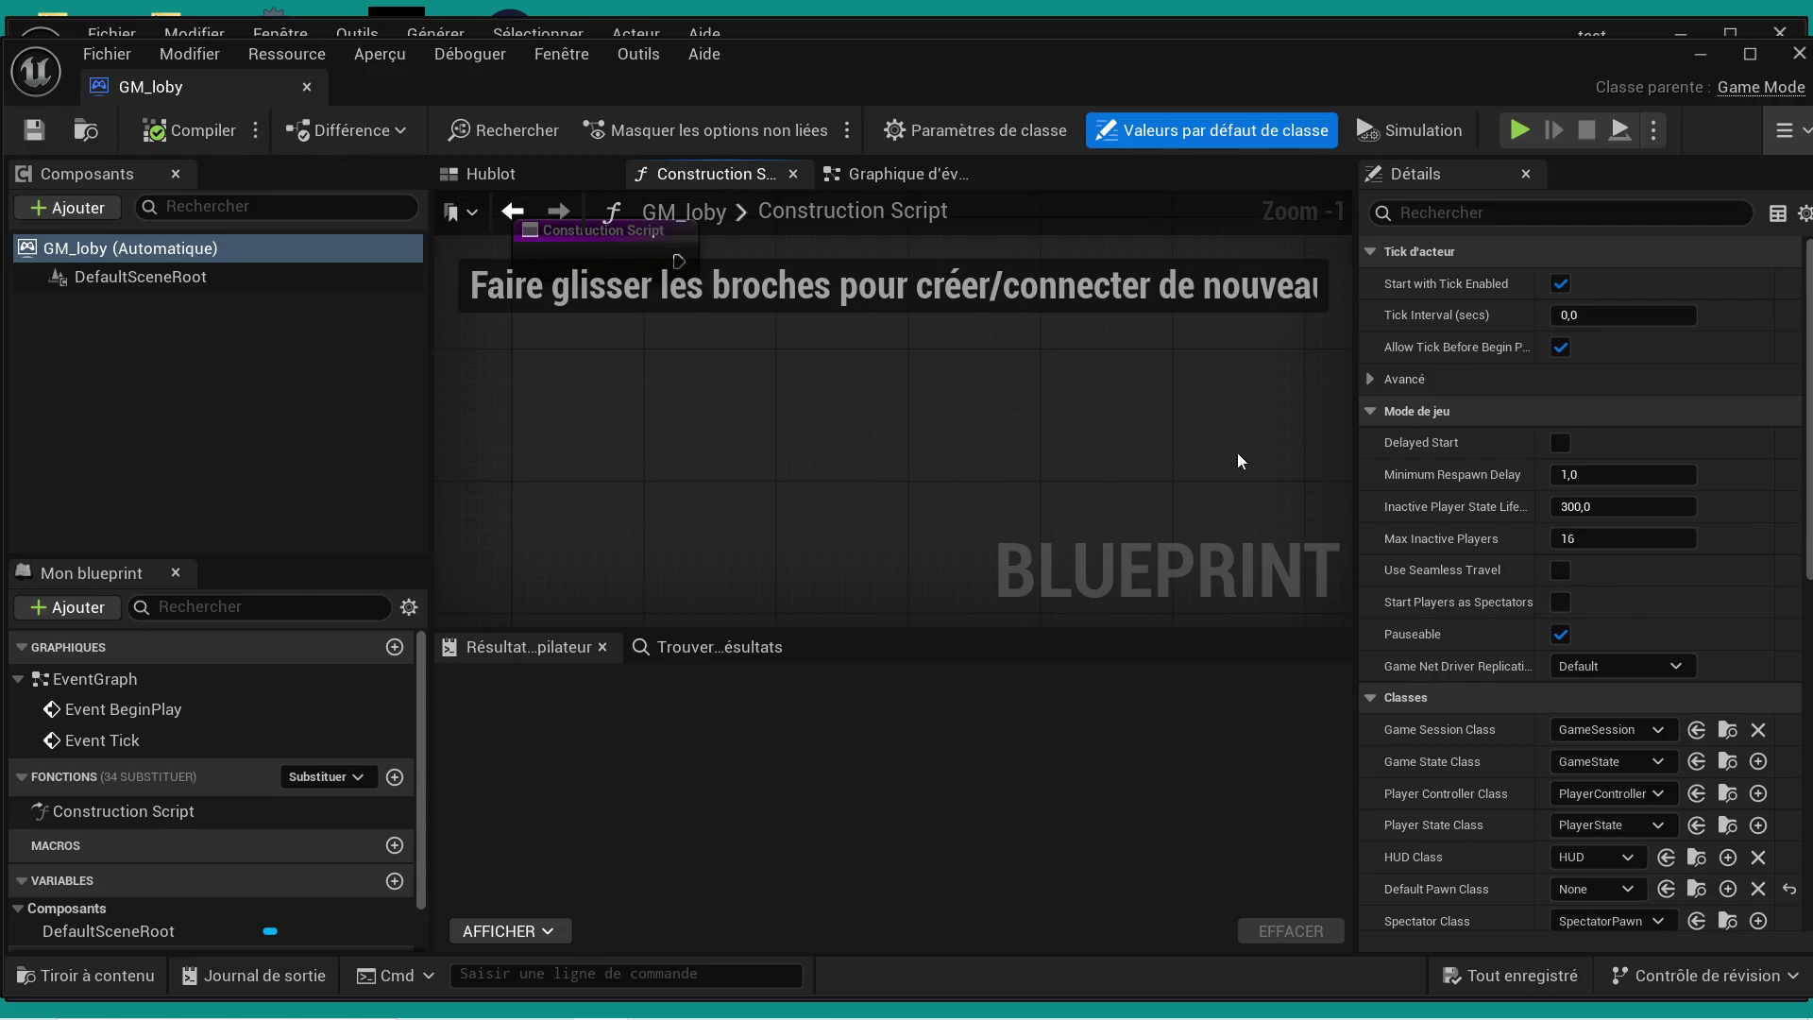
scroll(1454, 543, down, 5)
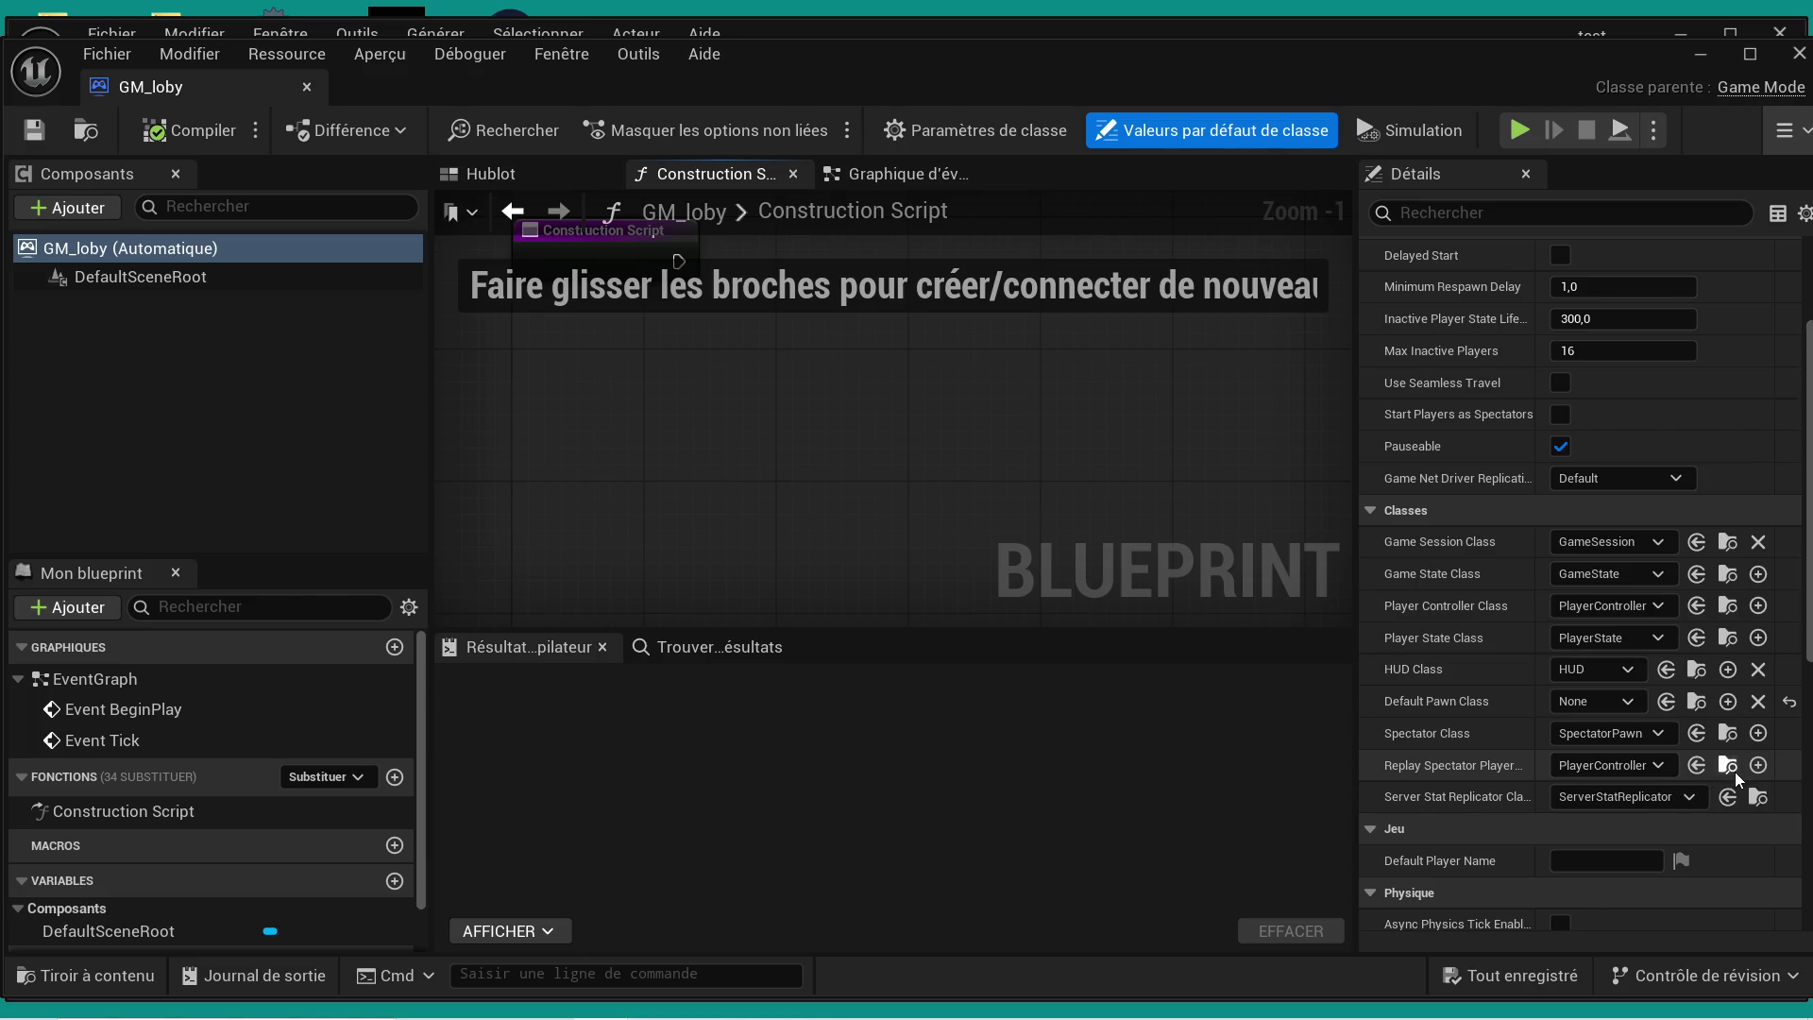
key(ctrl+space)
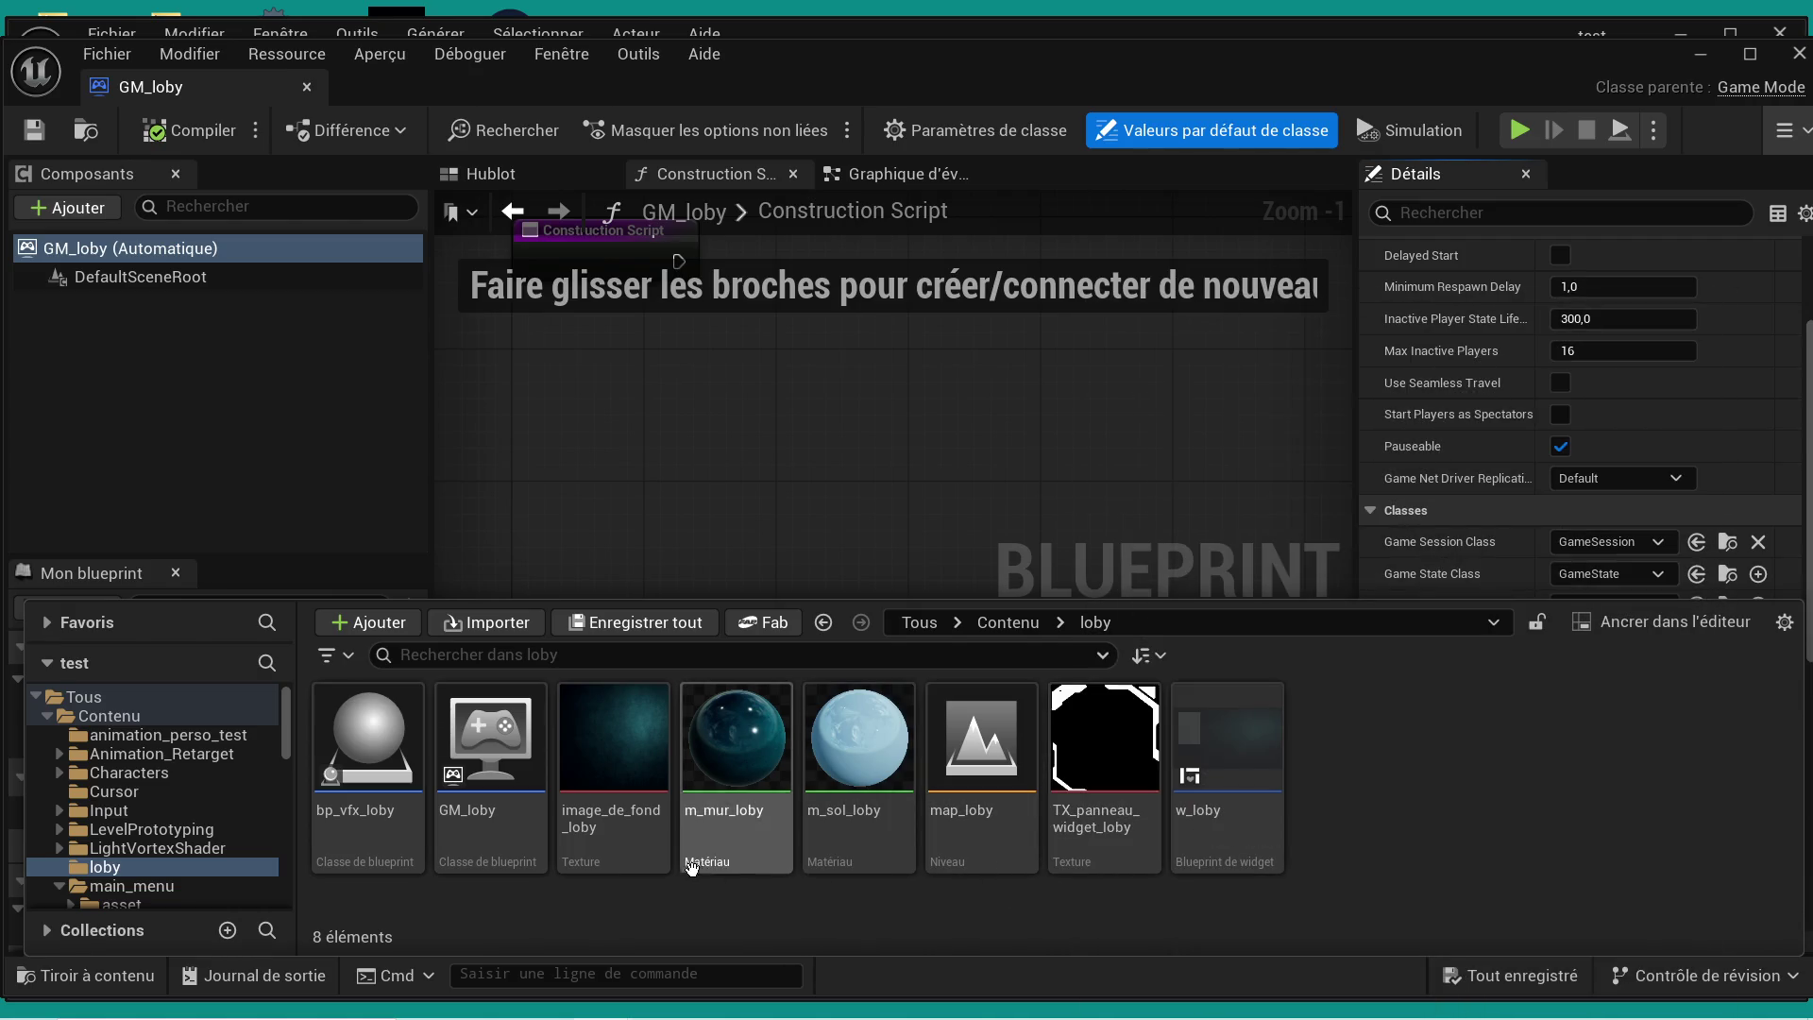
- Go up to Contenu, enlarge the asset browser, and look through Characters > Mannequins
click(1003, 622)
drag(1304, 595, 1303, 307)
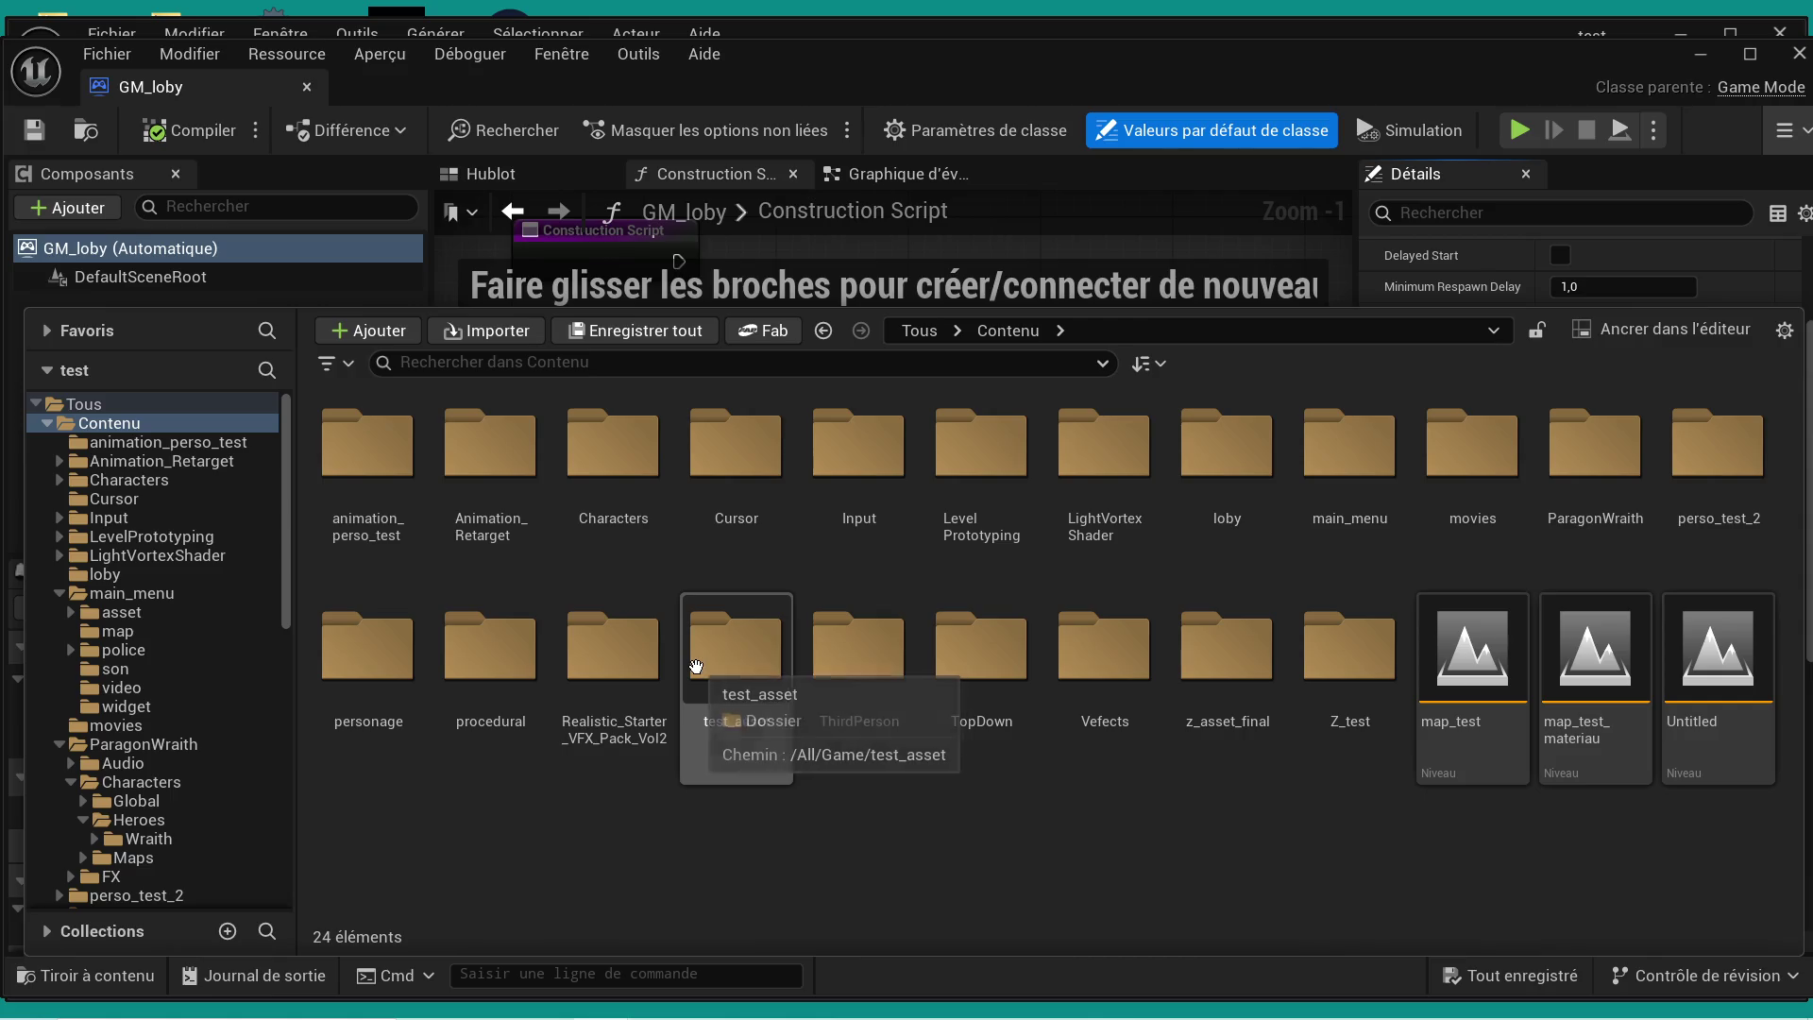
double_click(631, 465)
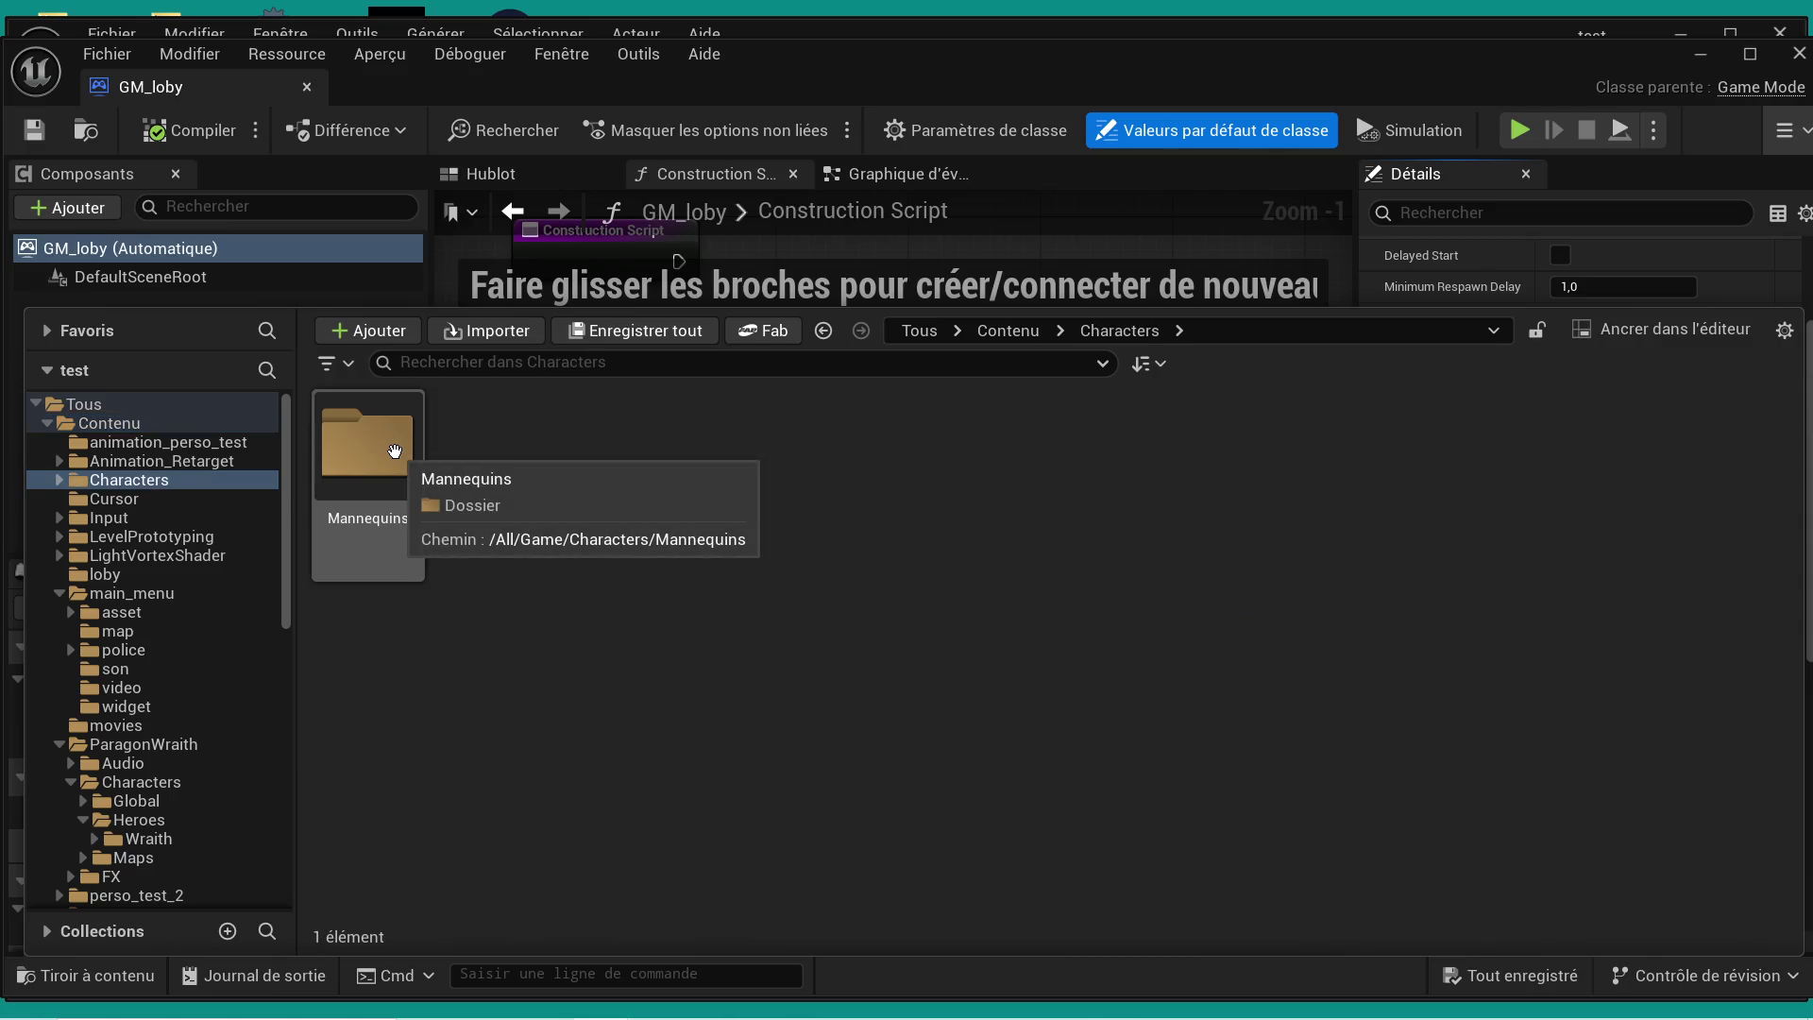
click(406, 458)
click(1009, 330)
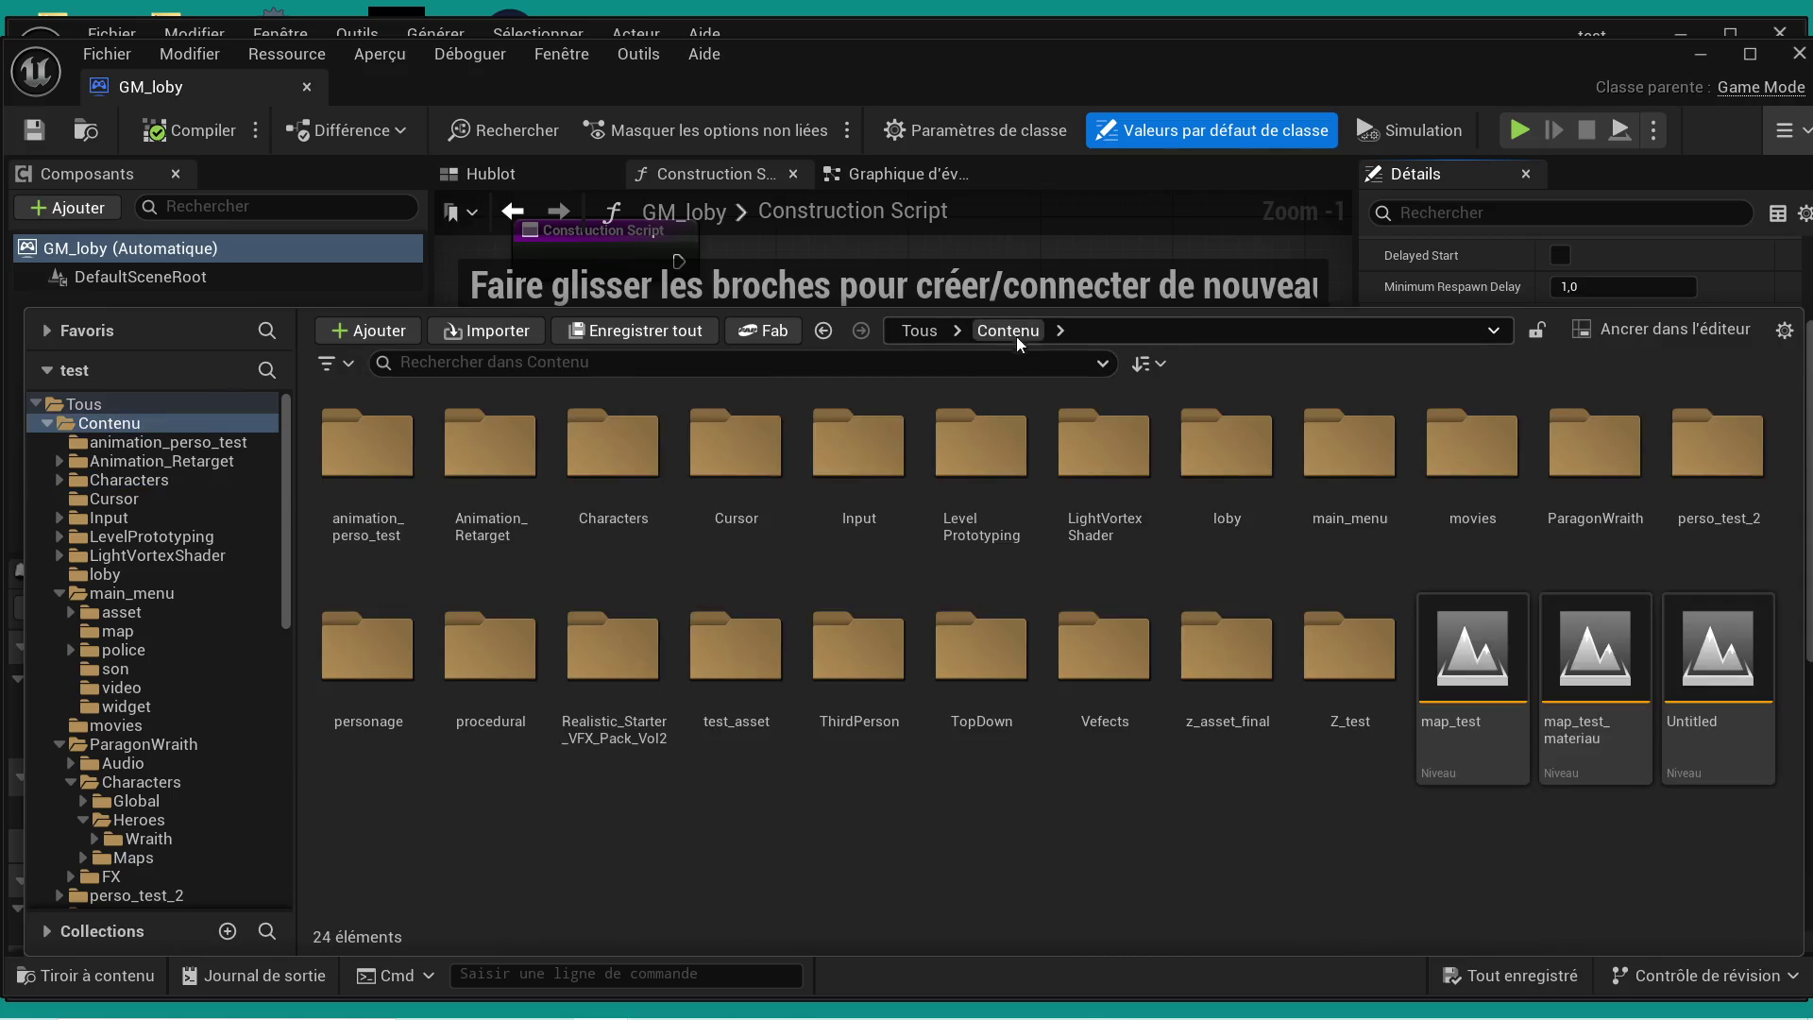
- Open ThirdPerson > Blueprints and open BP_ThirdPersonCharacter
double_click(839, 763)
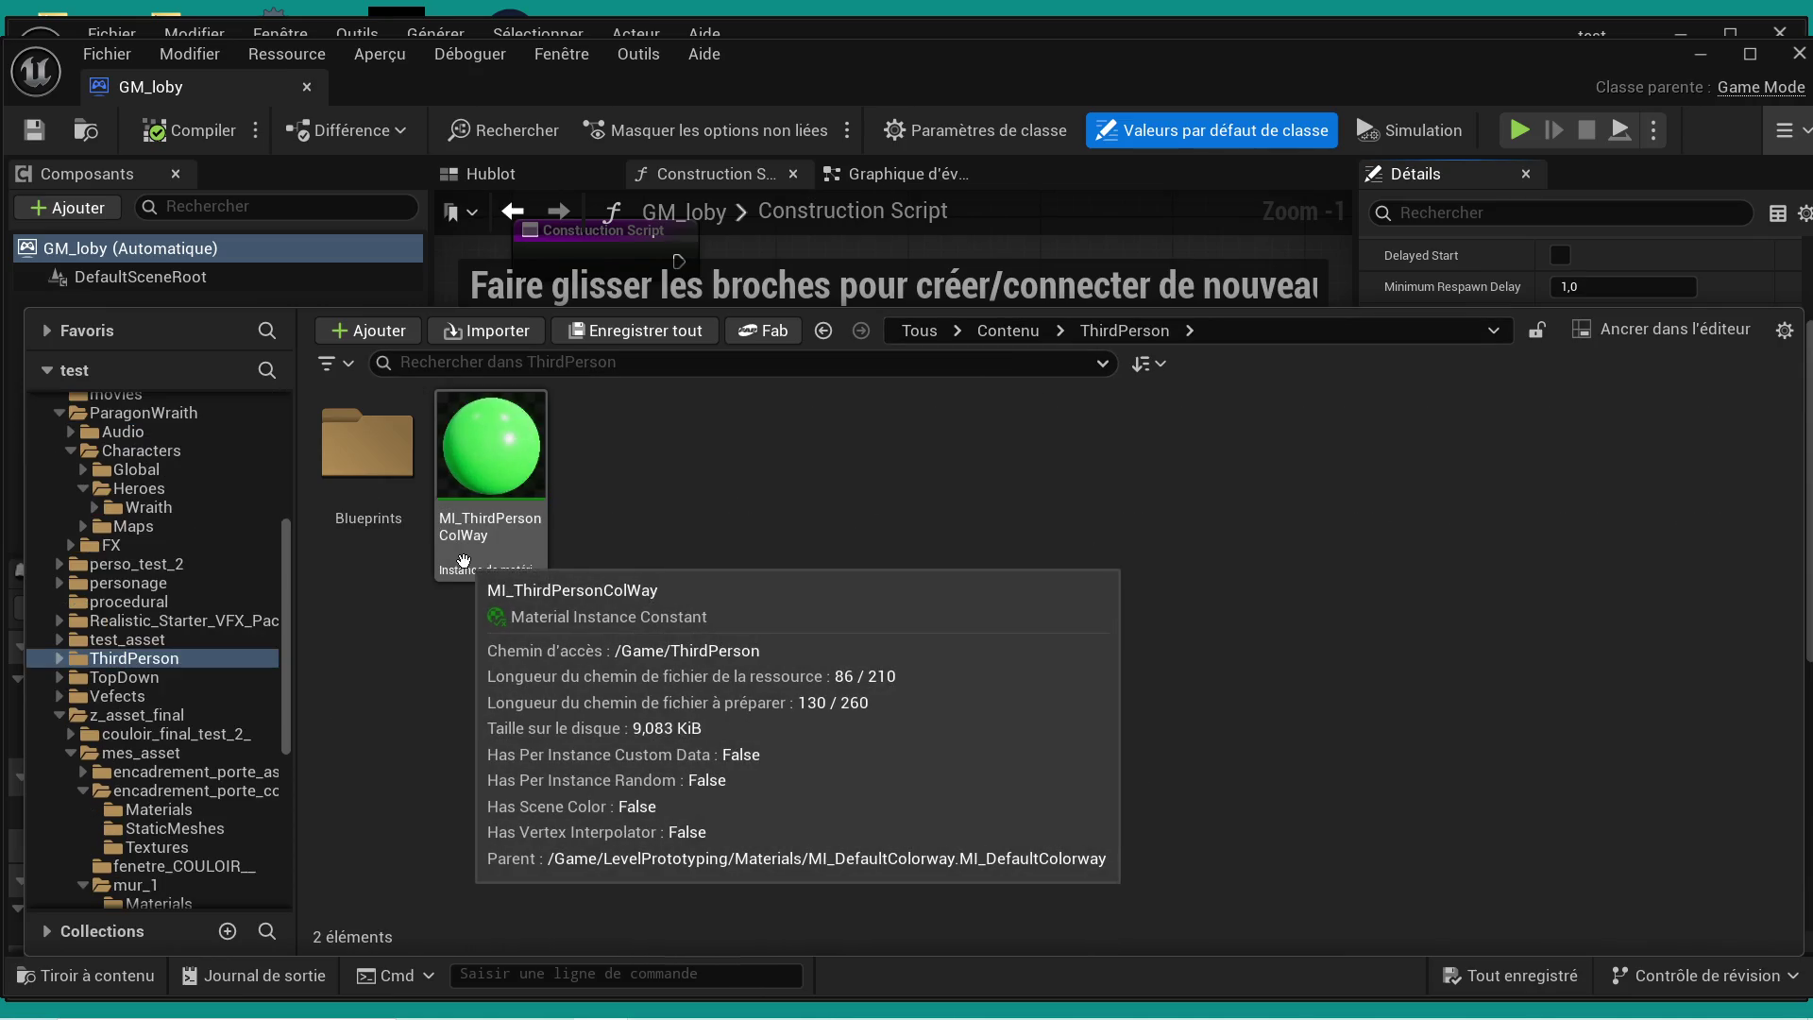
click(369, 499)
double_click(369, 498)
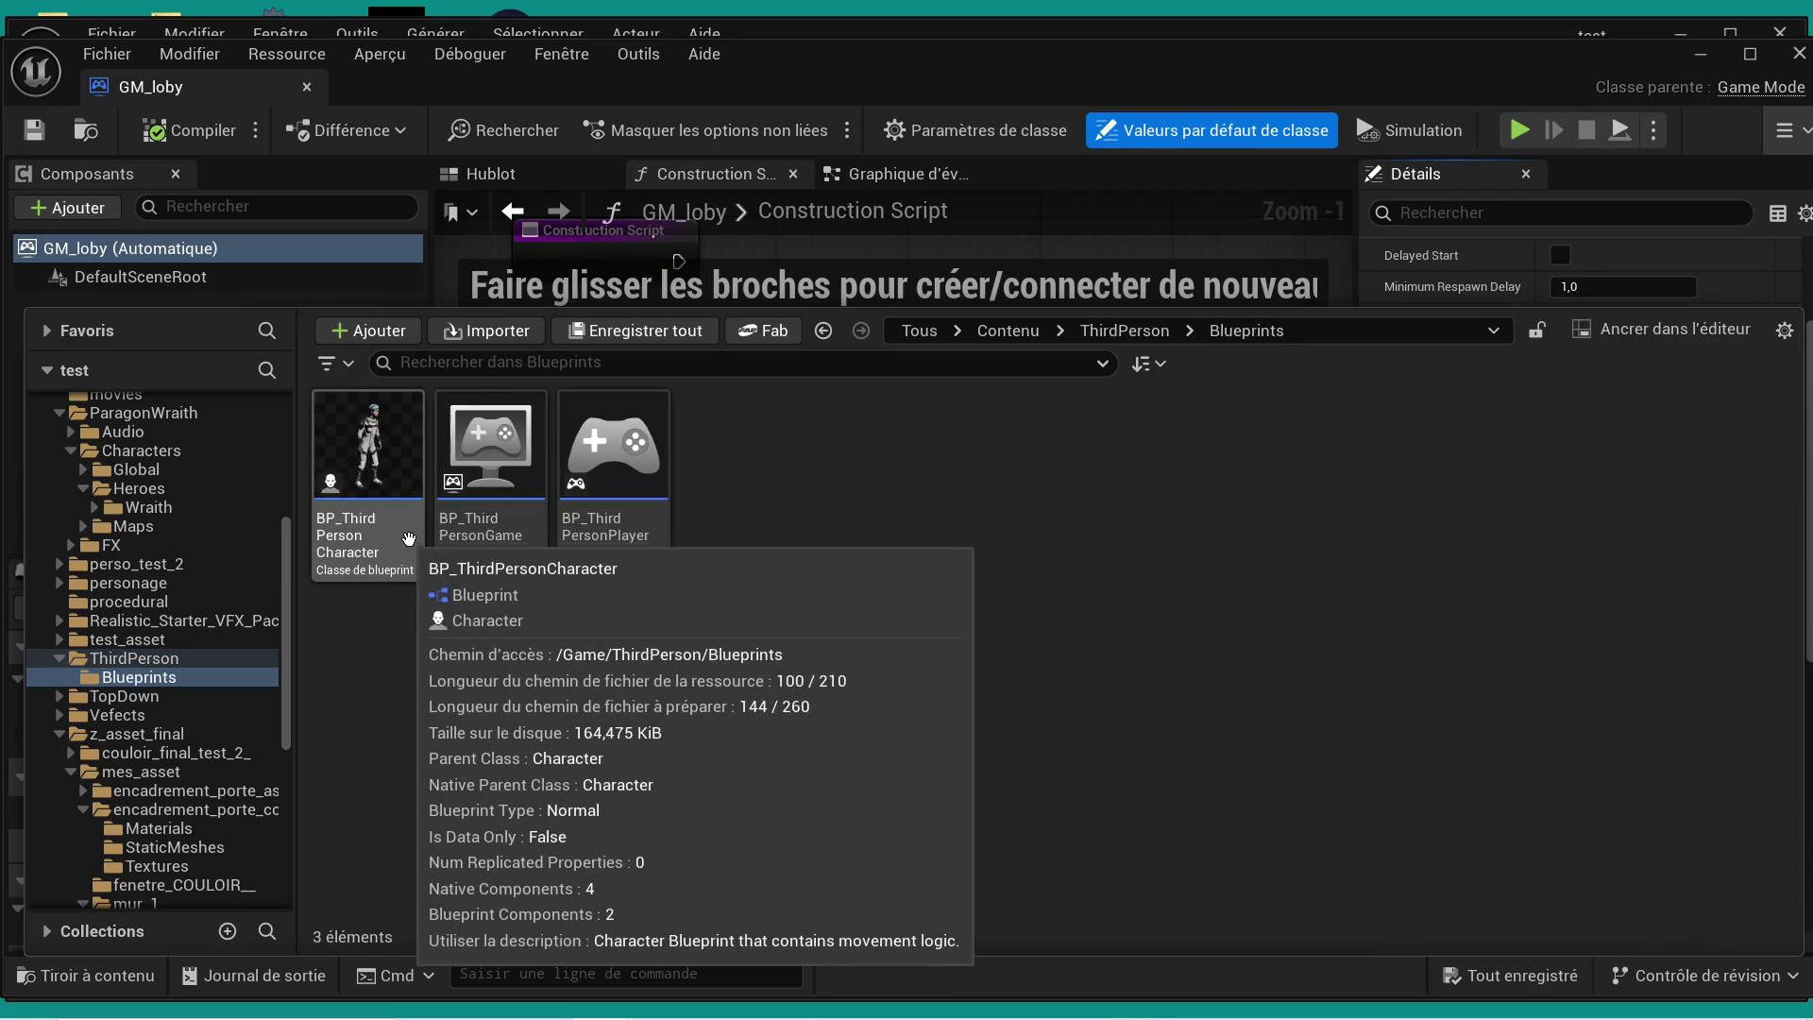
double_click(345, 518)
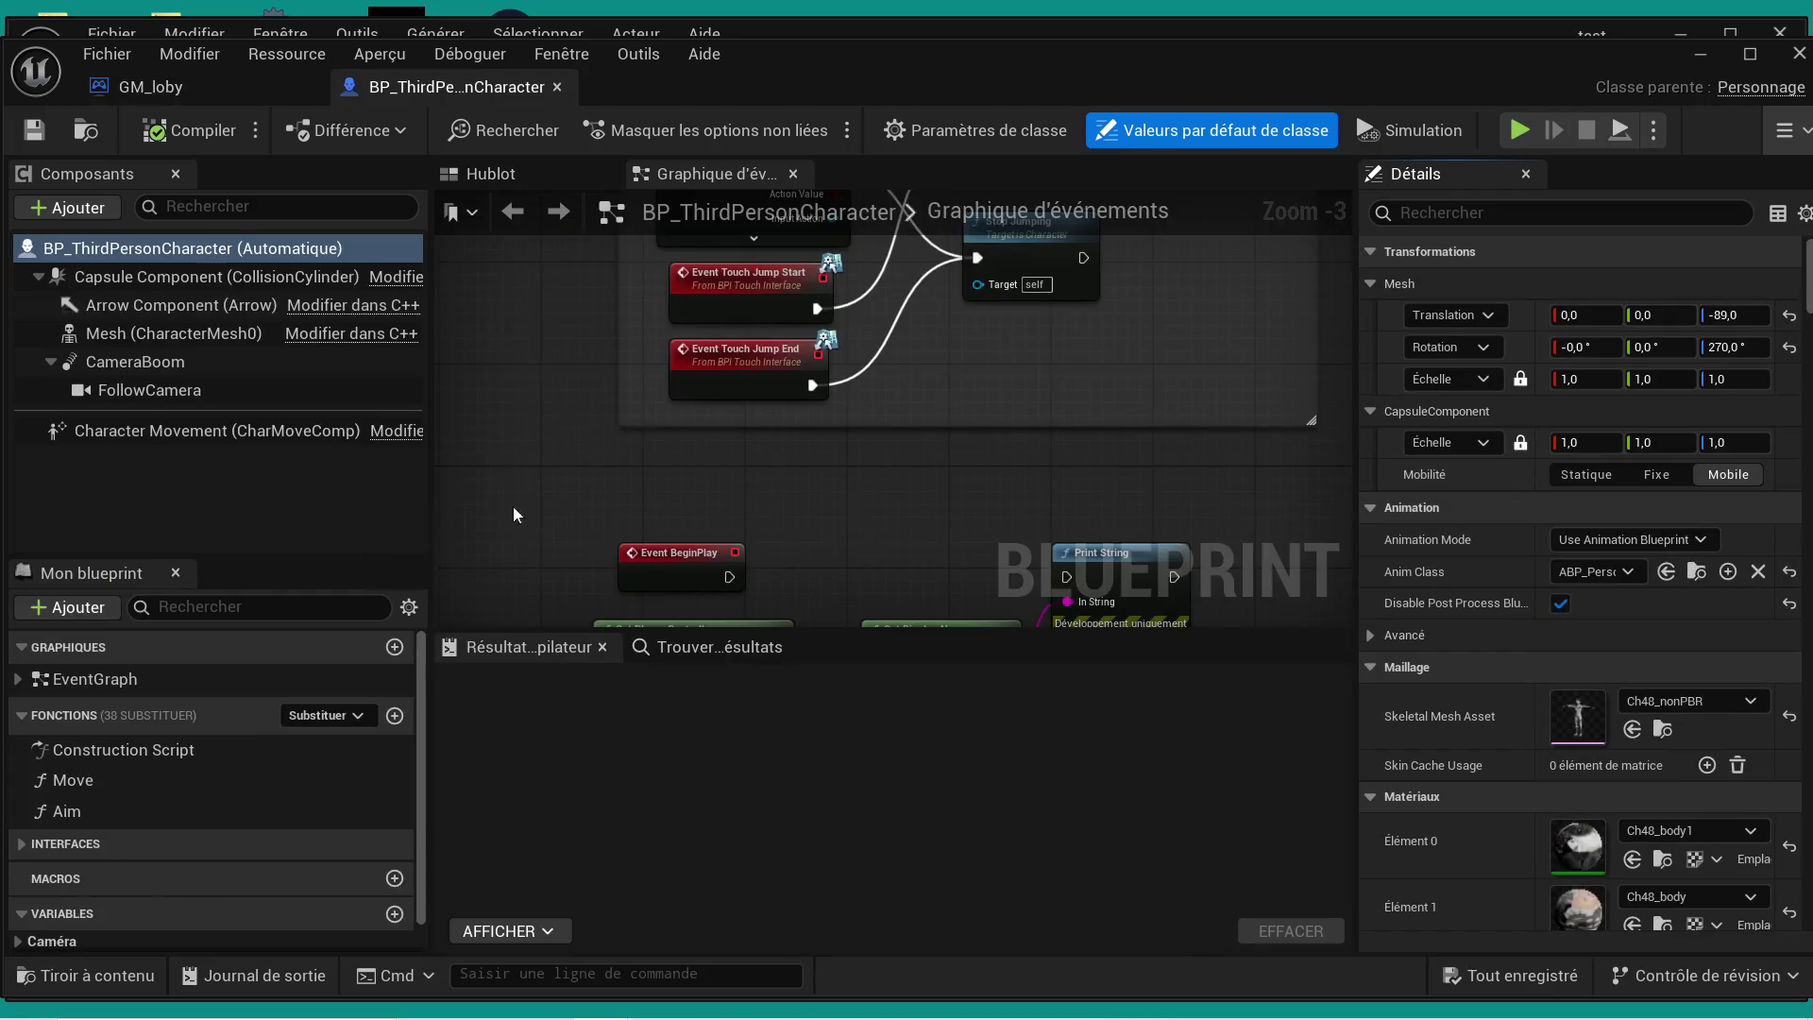
- Set the character's Skeletal Mesh to Wraith
scroll(904, 440, down, 3)
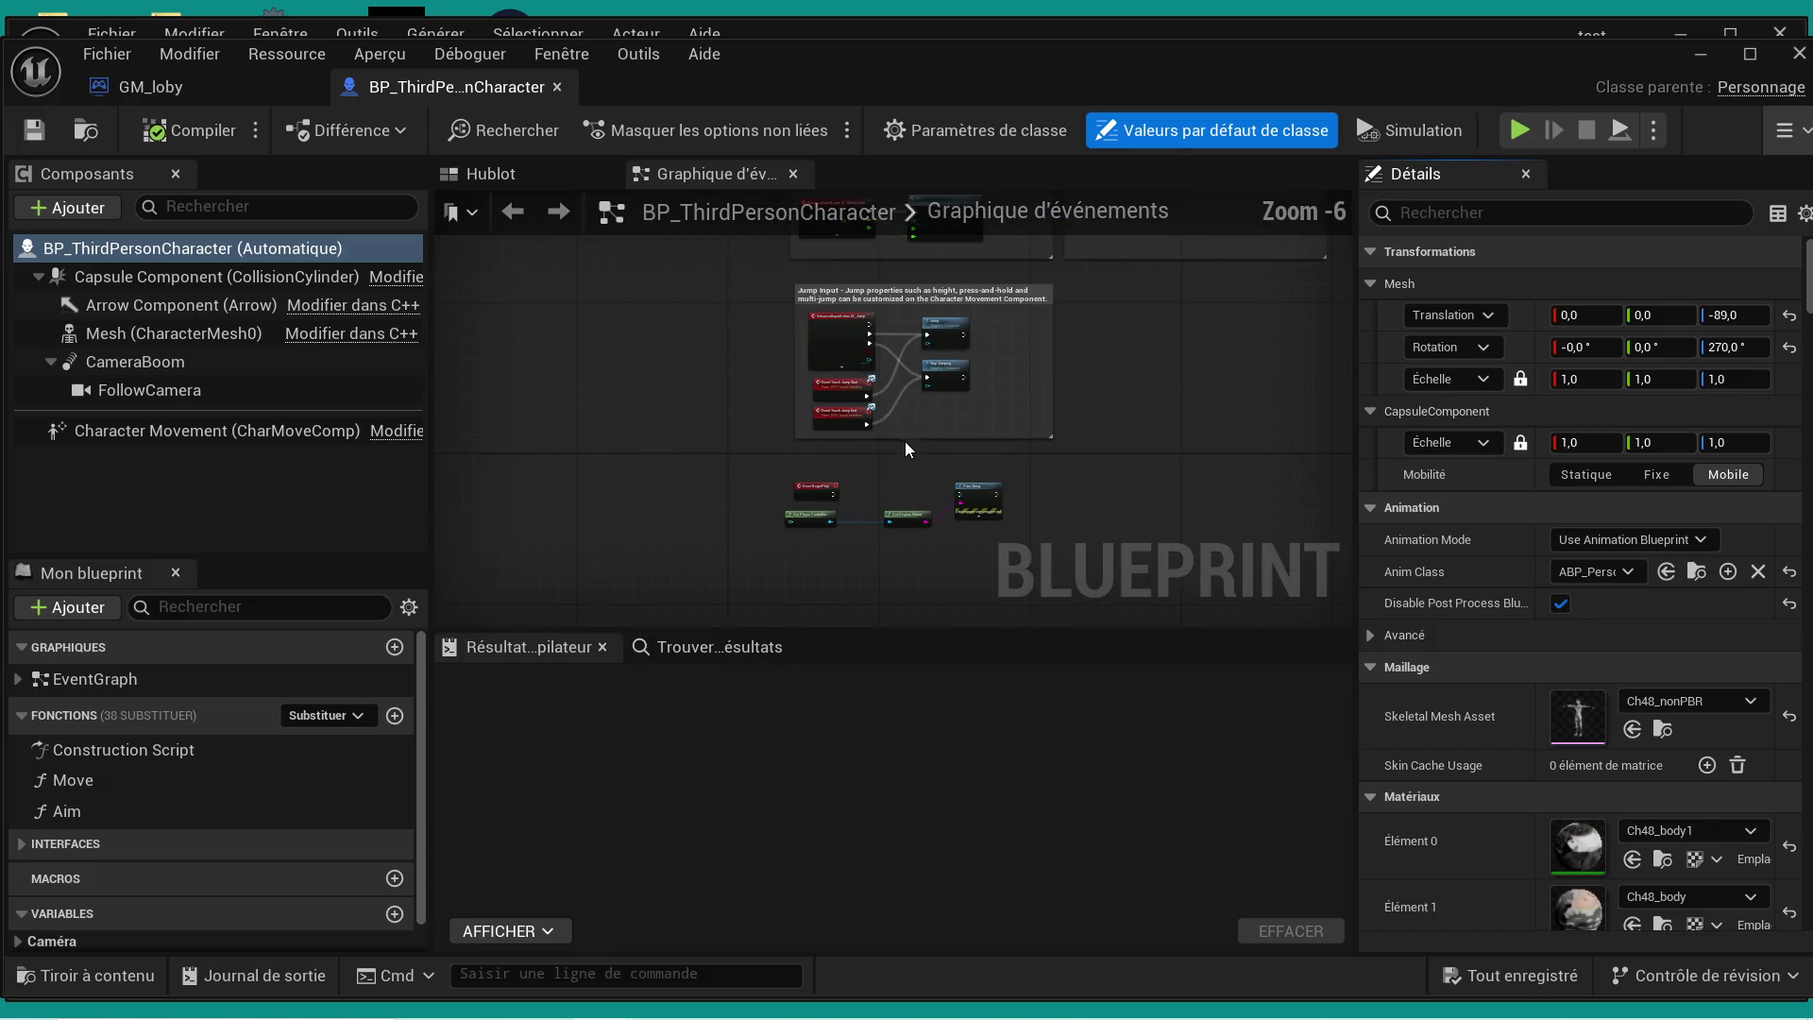
click(1750, 704)
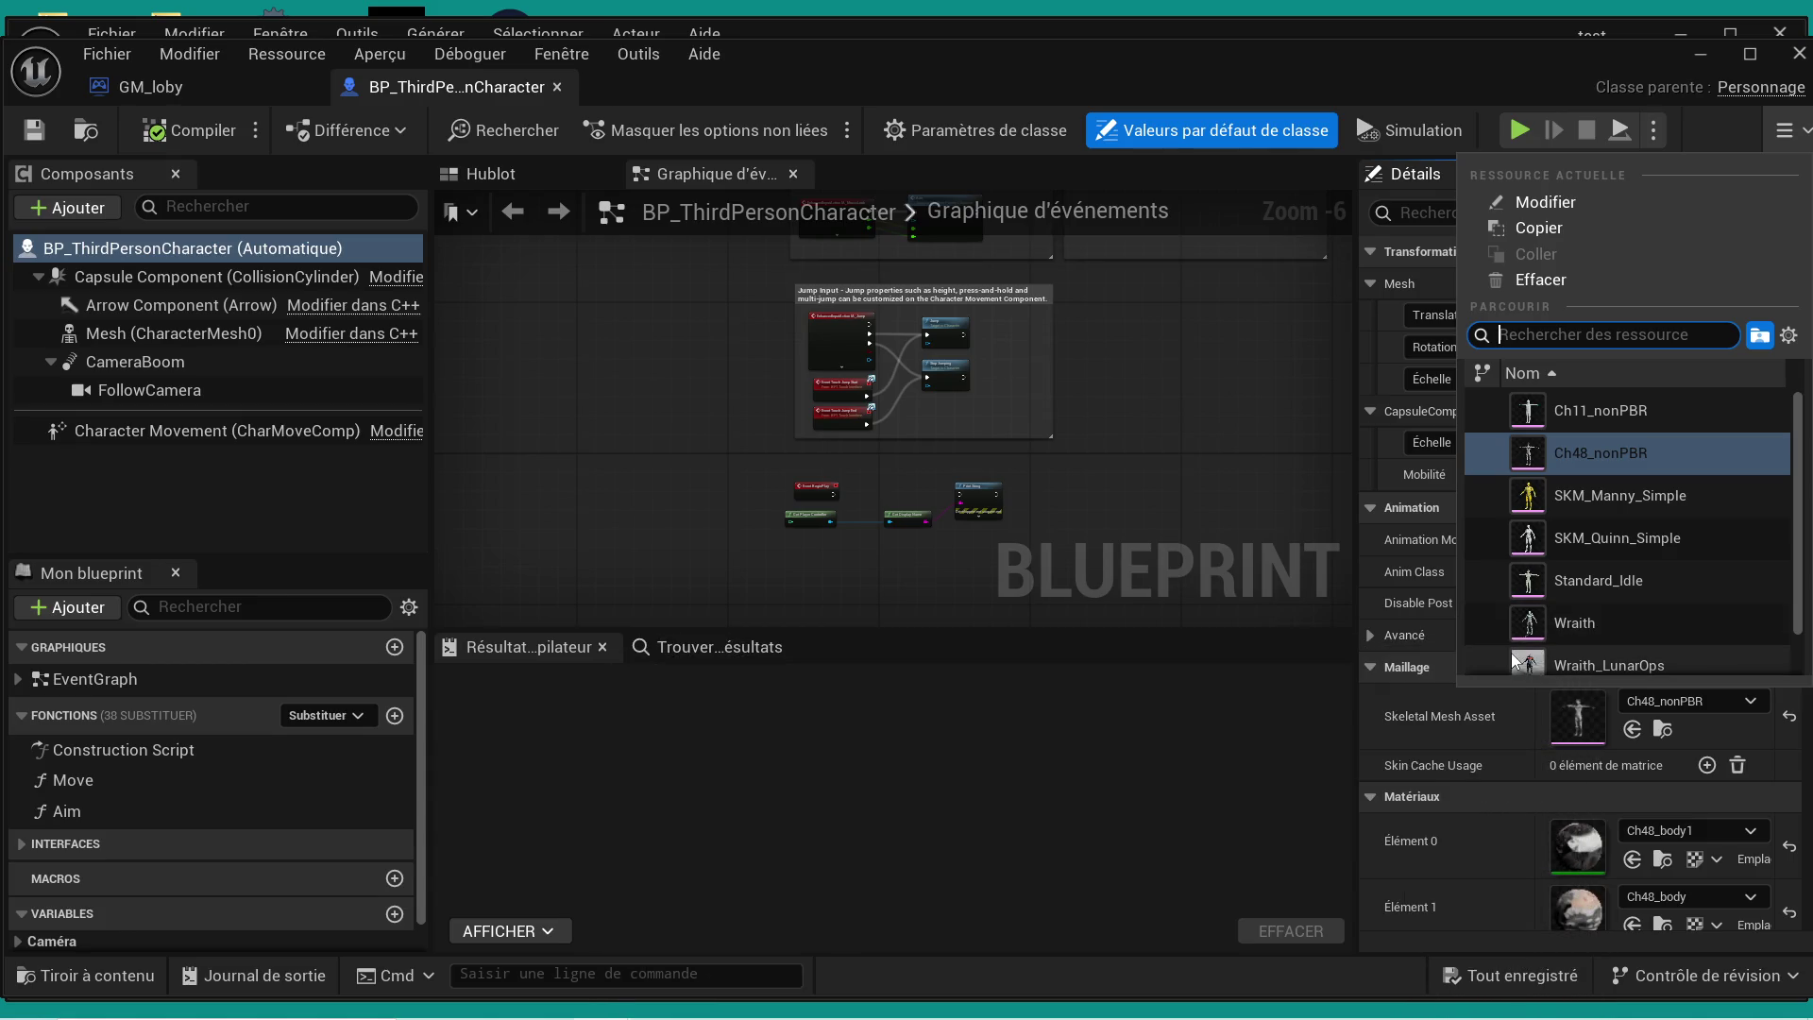
mouse_move(1527, 619)
scroll(1527, 620, down, 1)
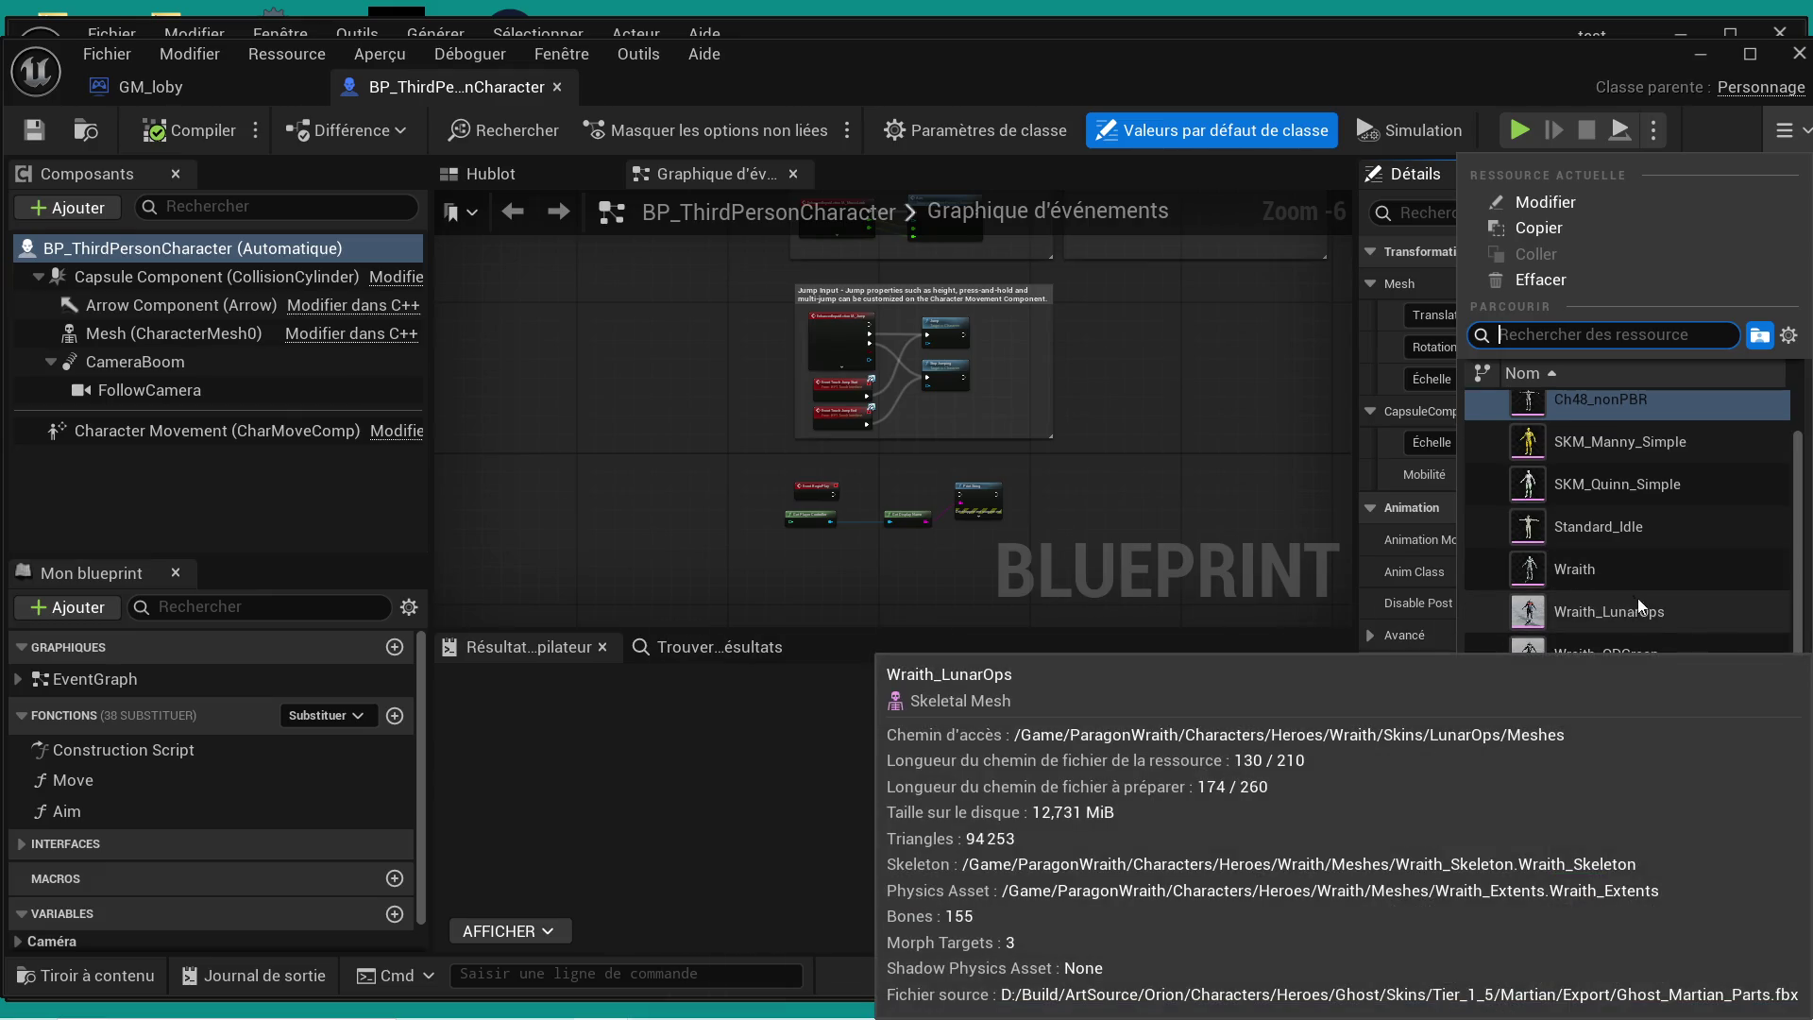
mouse_move(1633, 661)
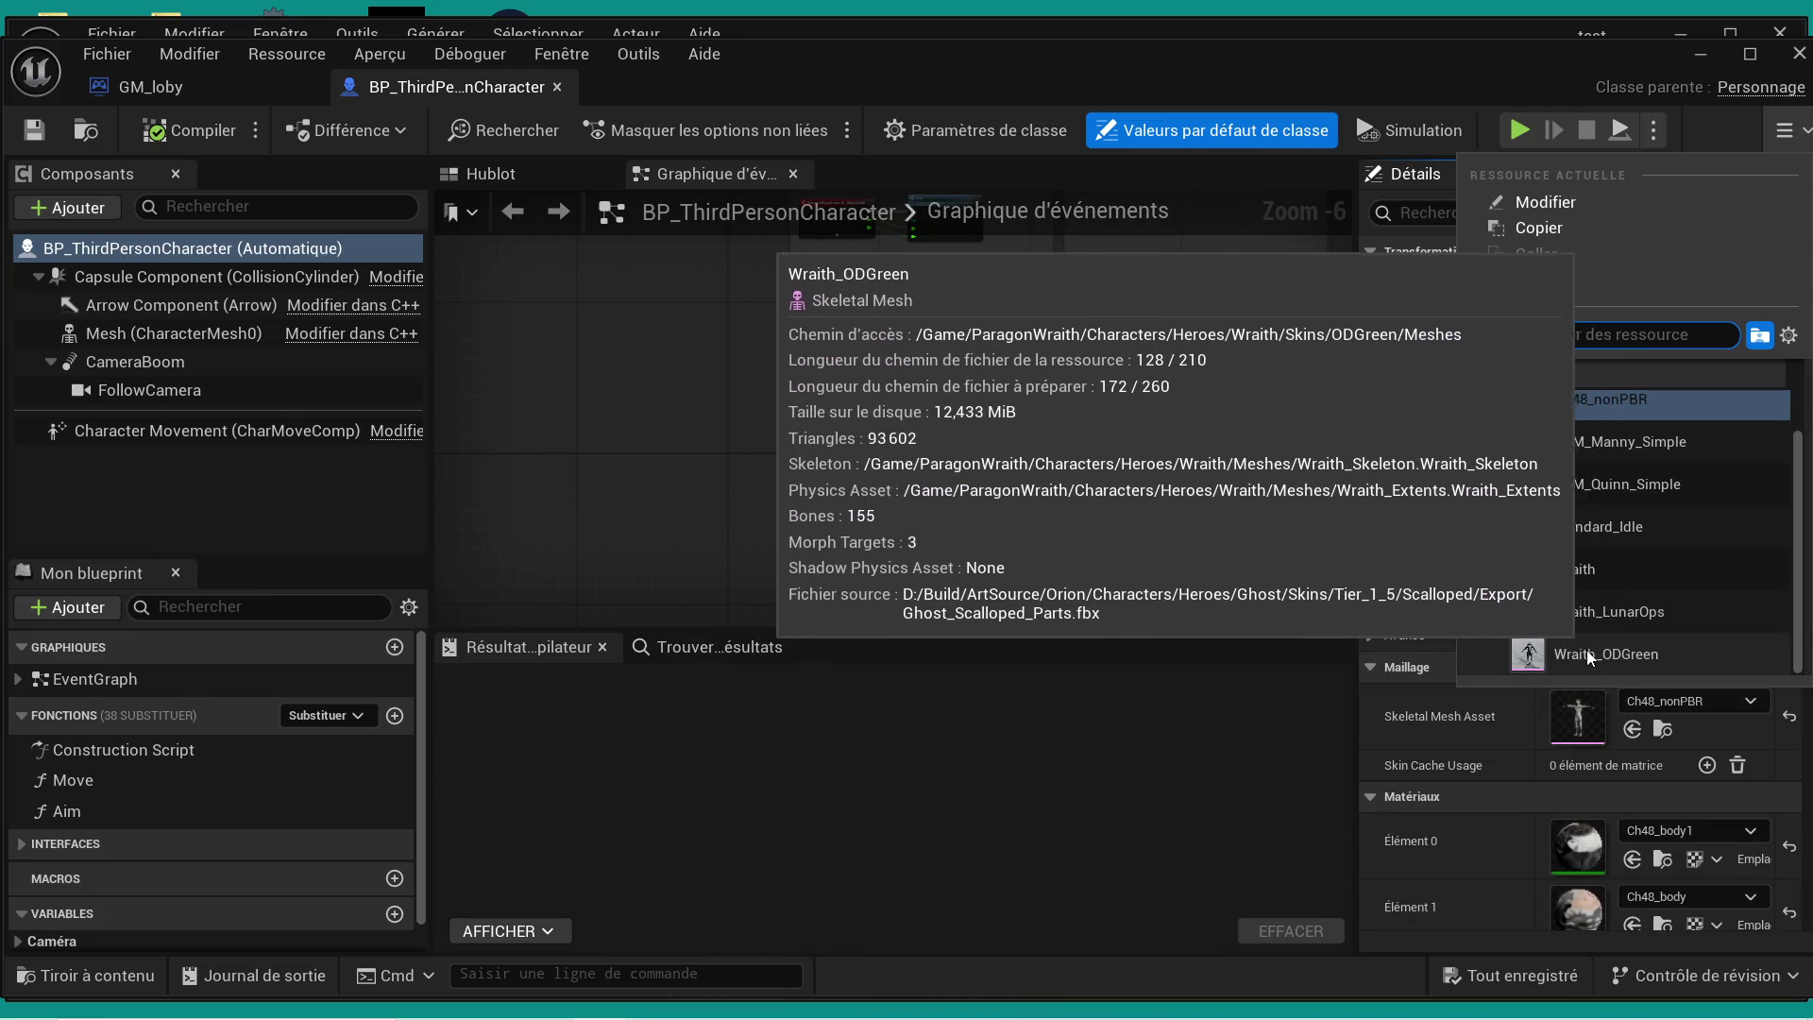
click(1568, 570)
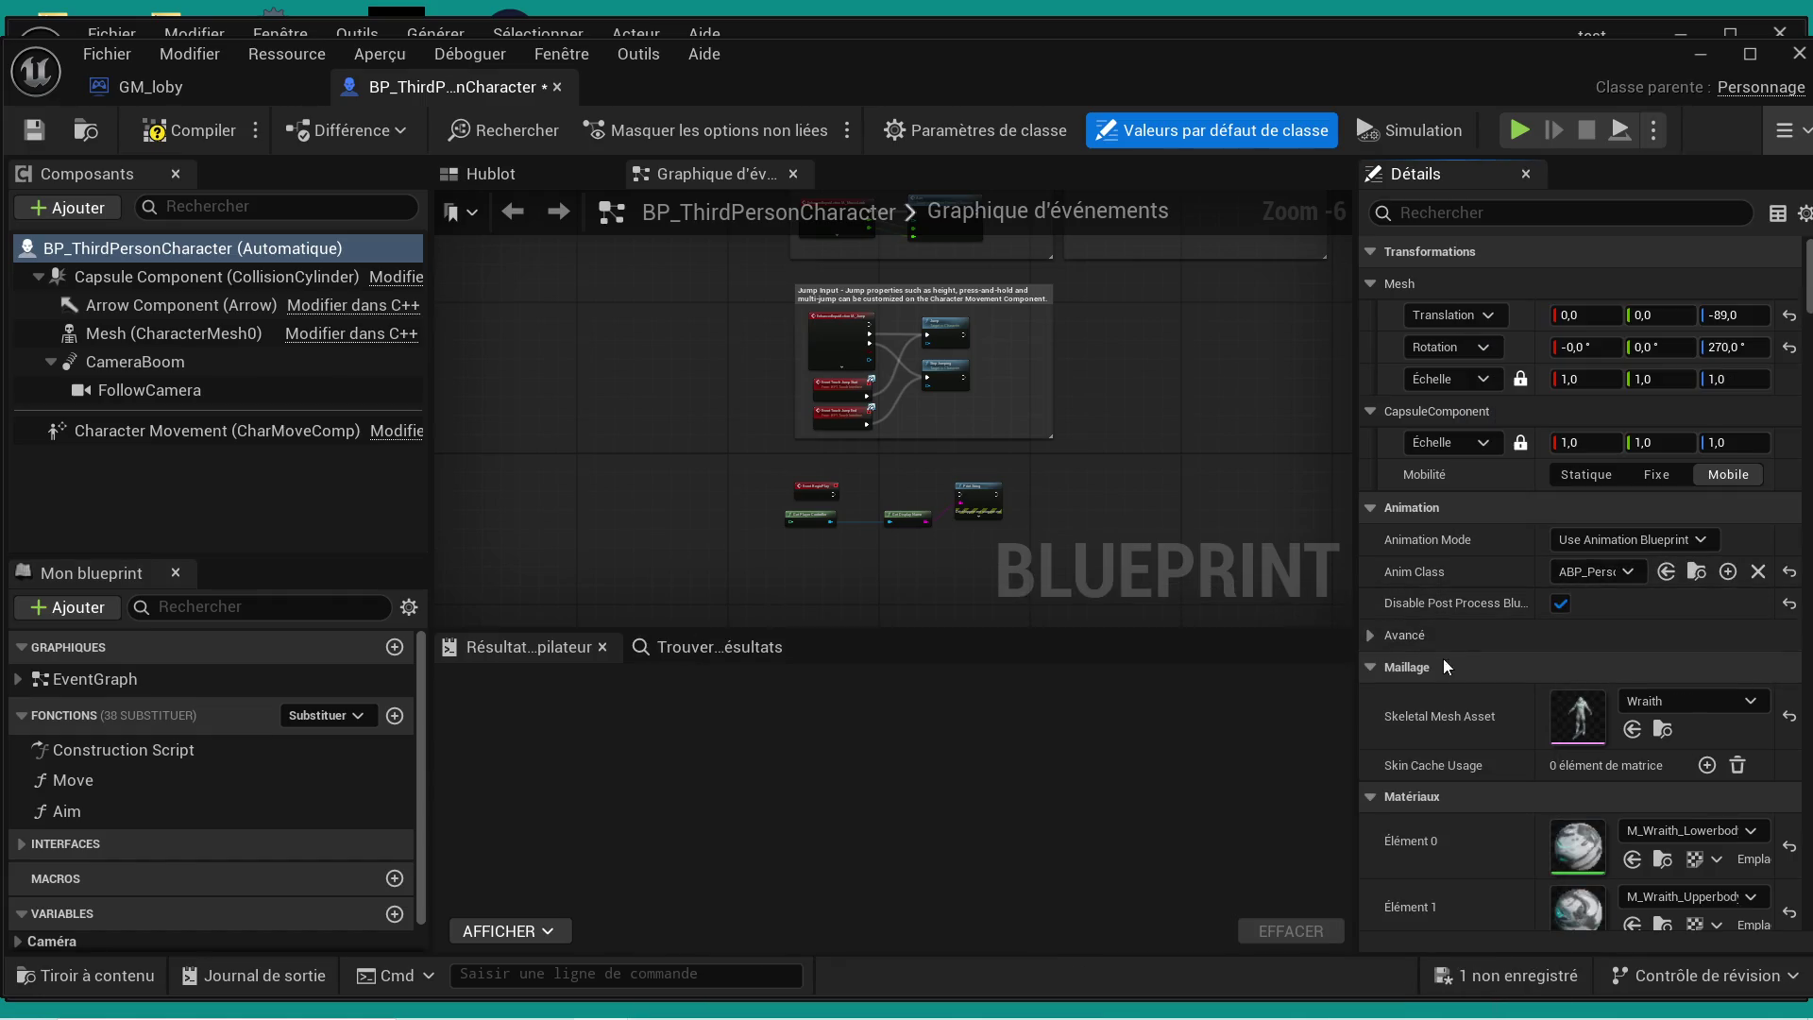
- Preview the character in the Viewport and set its Anim Class to Wraith_AnimBlueprint
click(495, 173)
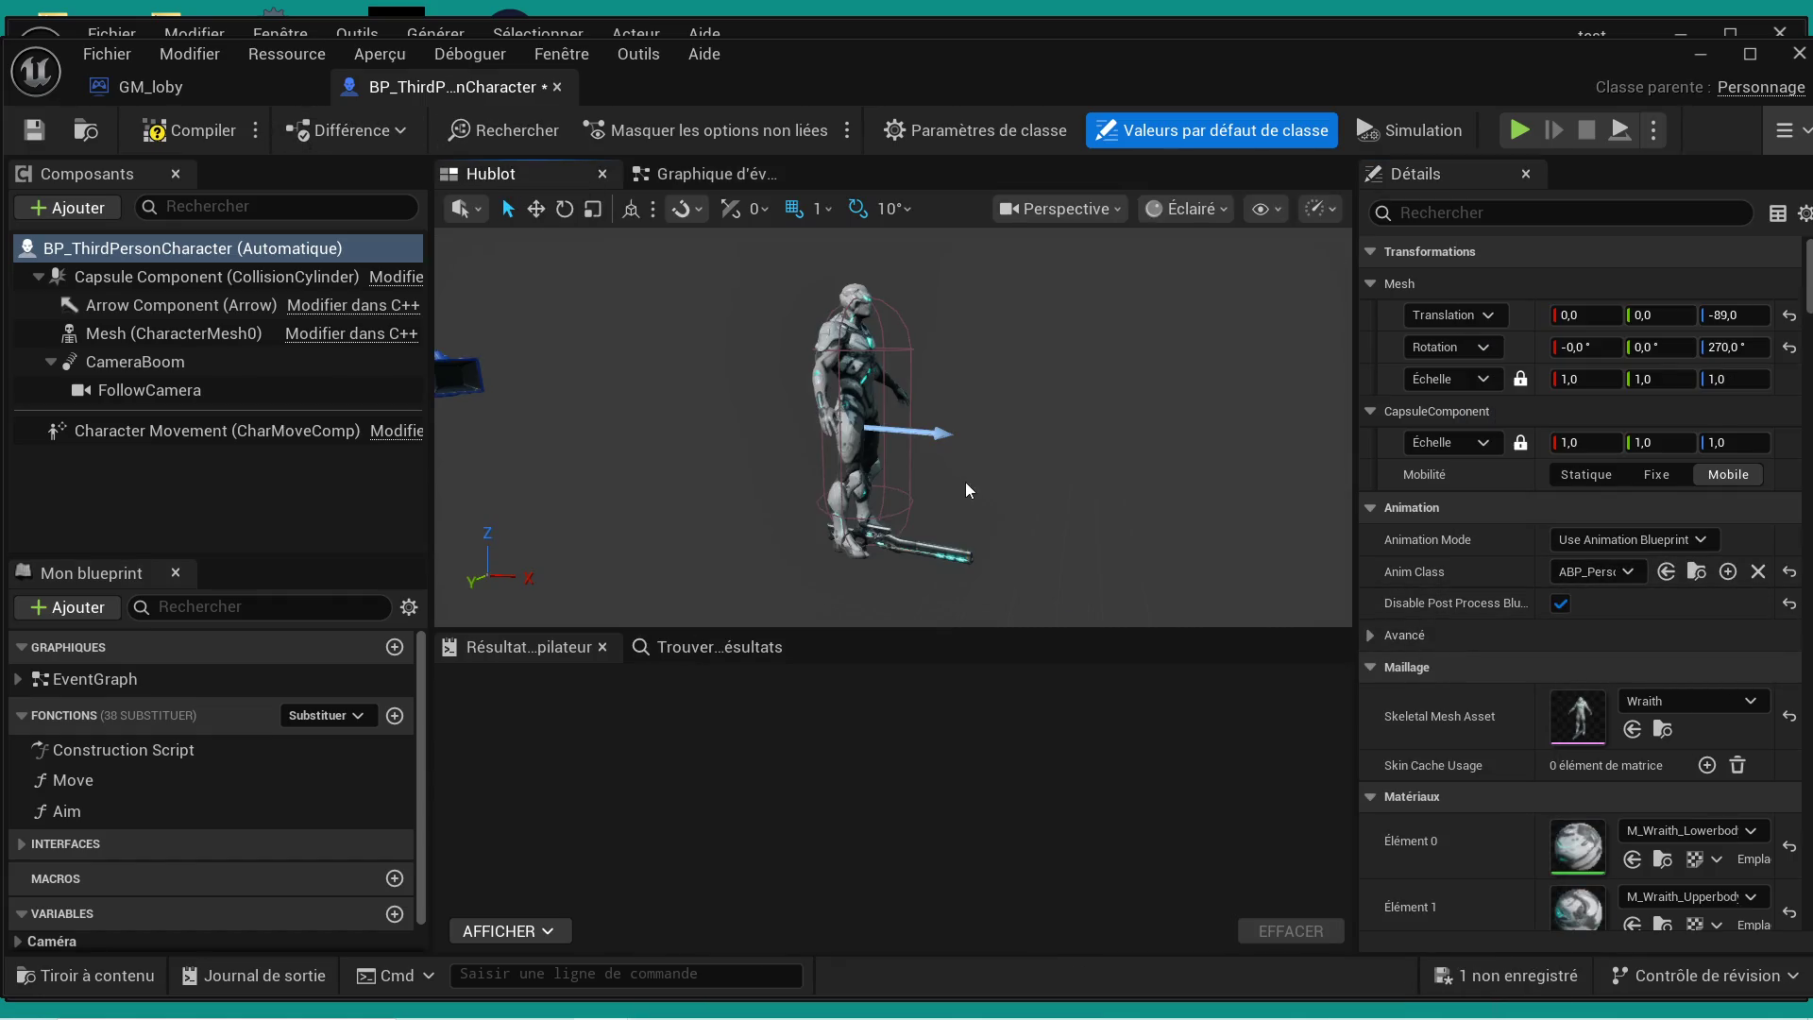
scroll(892, 424, up, 8)
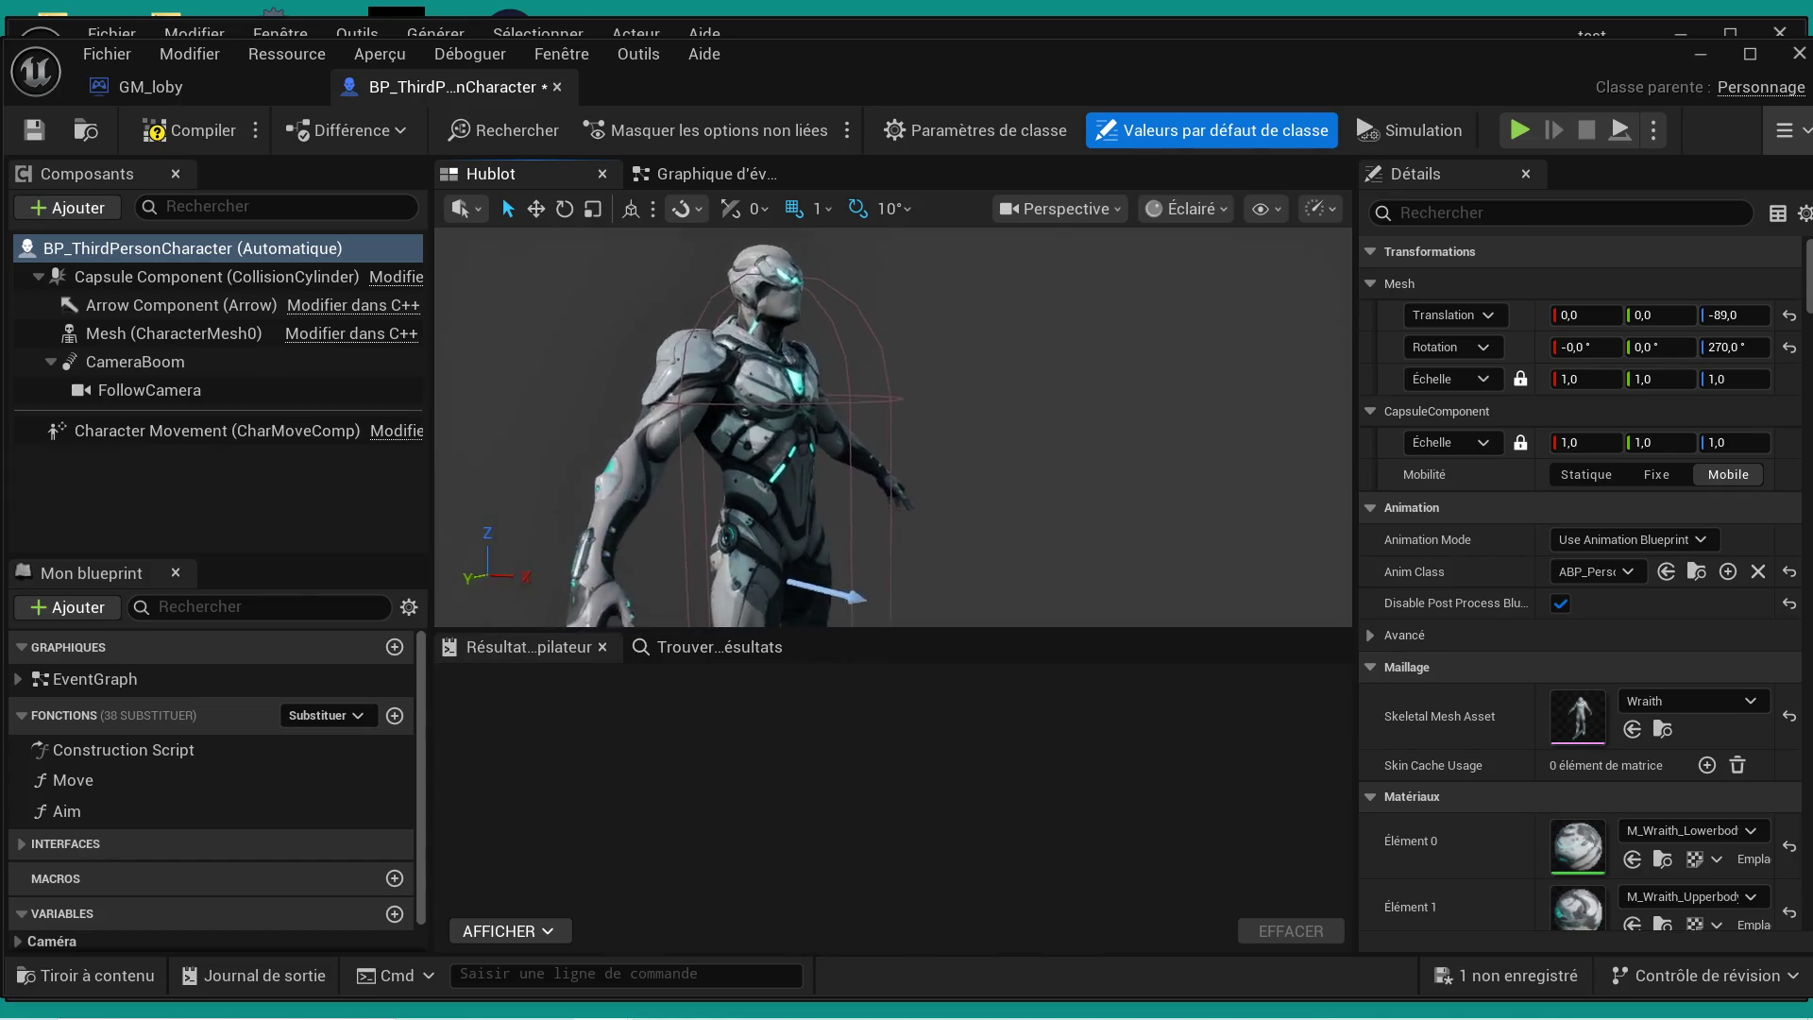
scroll(893, 425, down, 5)
scroll(892, 425, up, 6)
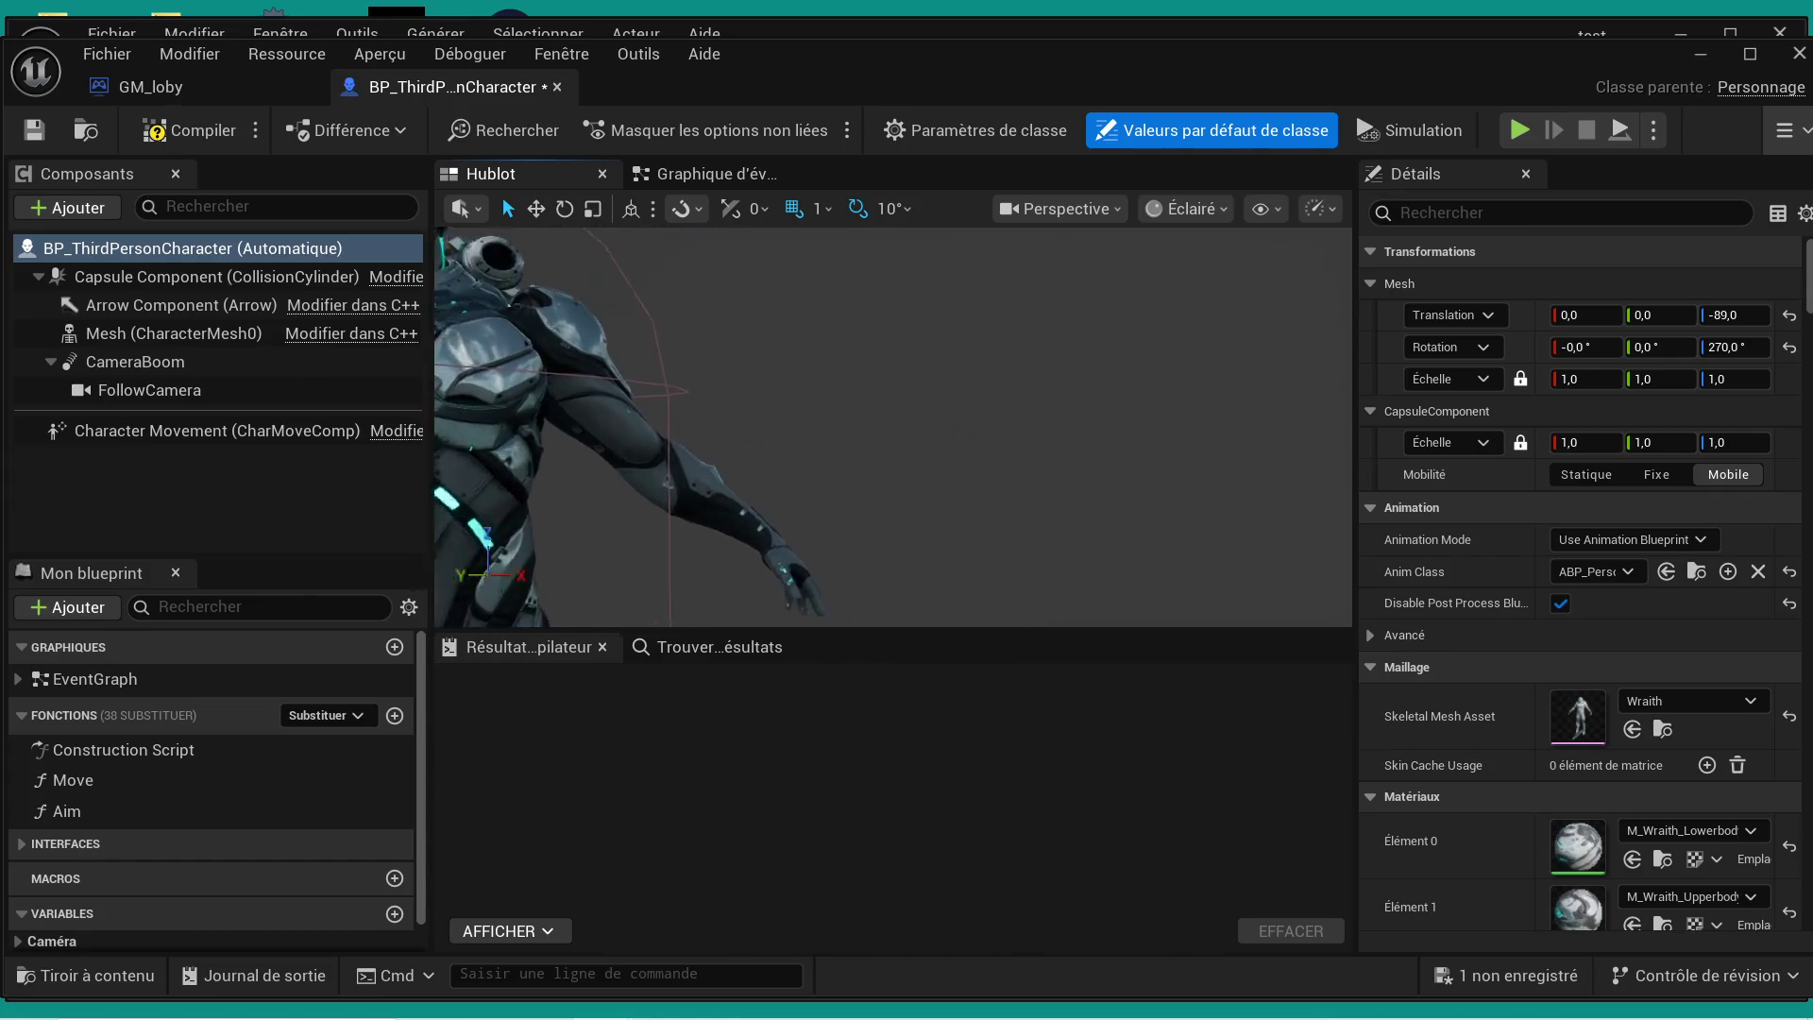
scroll(892, 425, down, 4)
scroll(893, 425, up, 2)
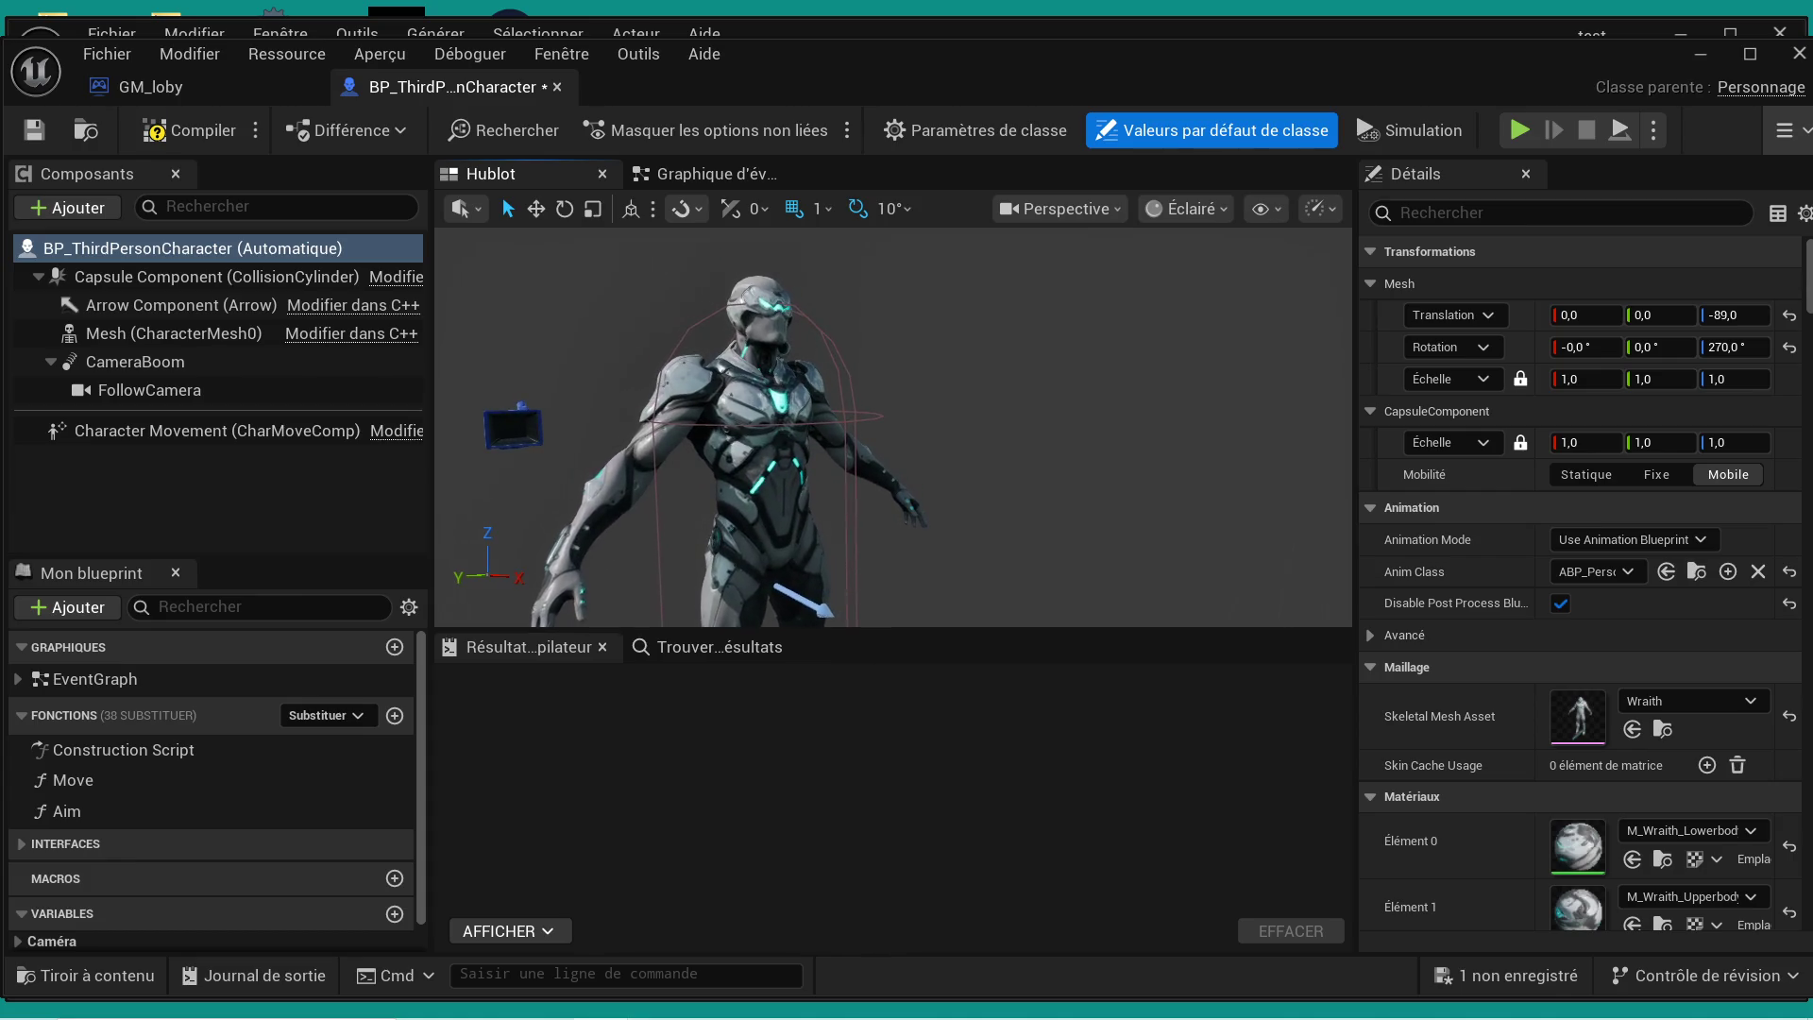
click(1619, 574)
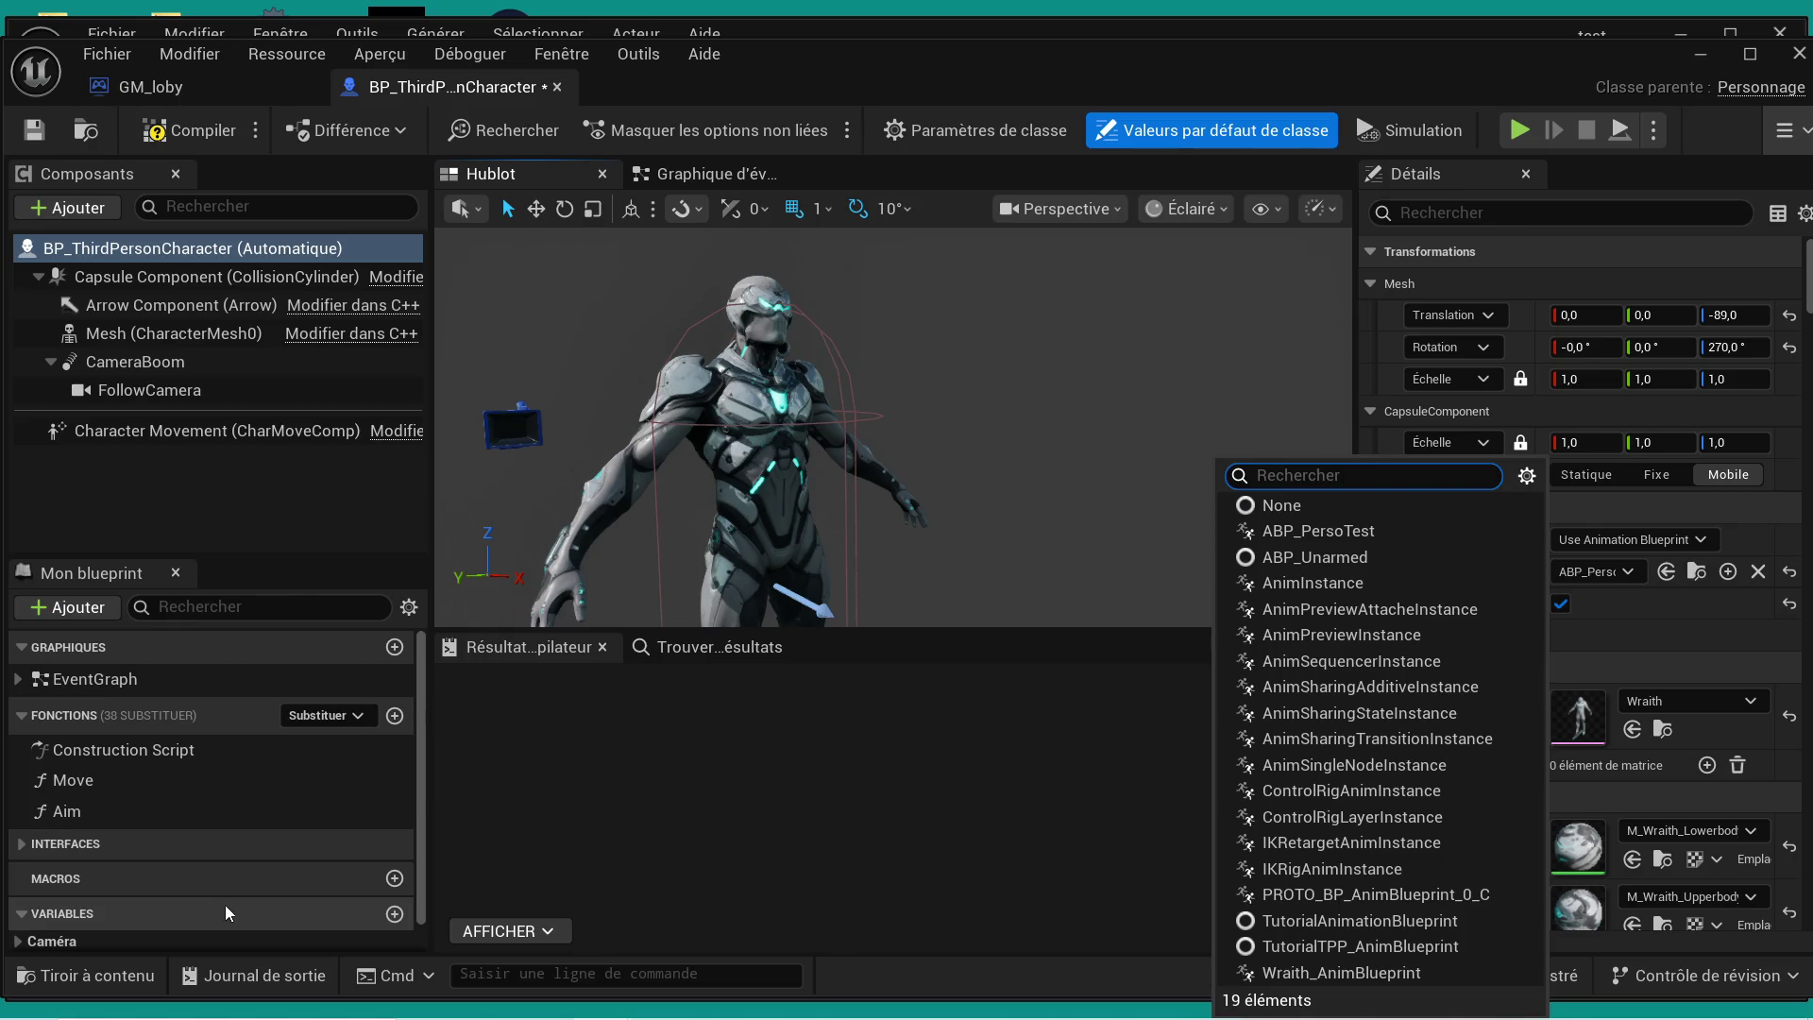
click(1332, 972)
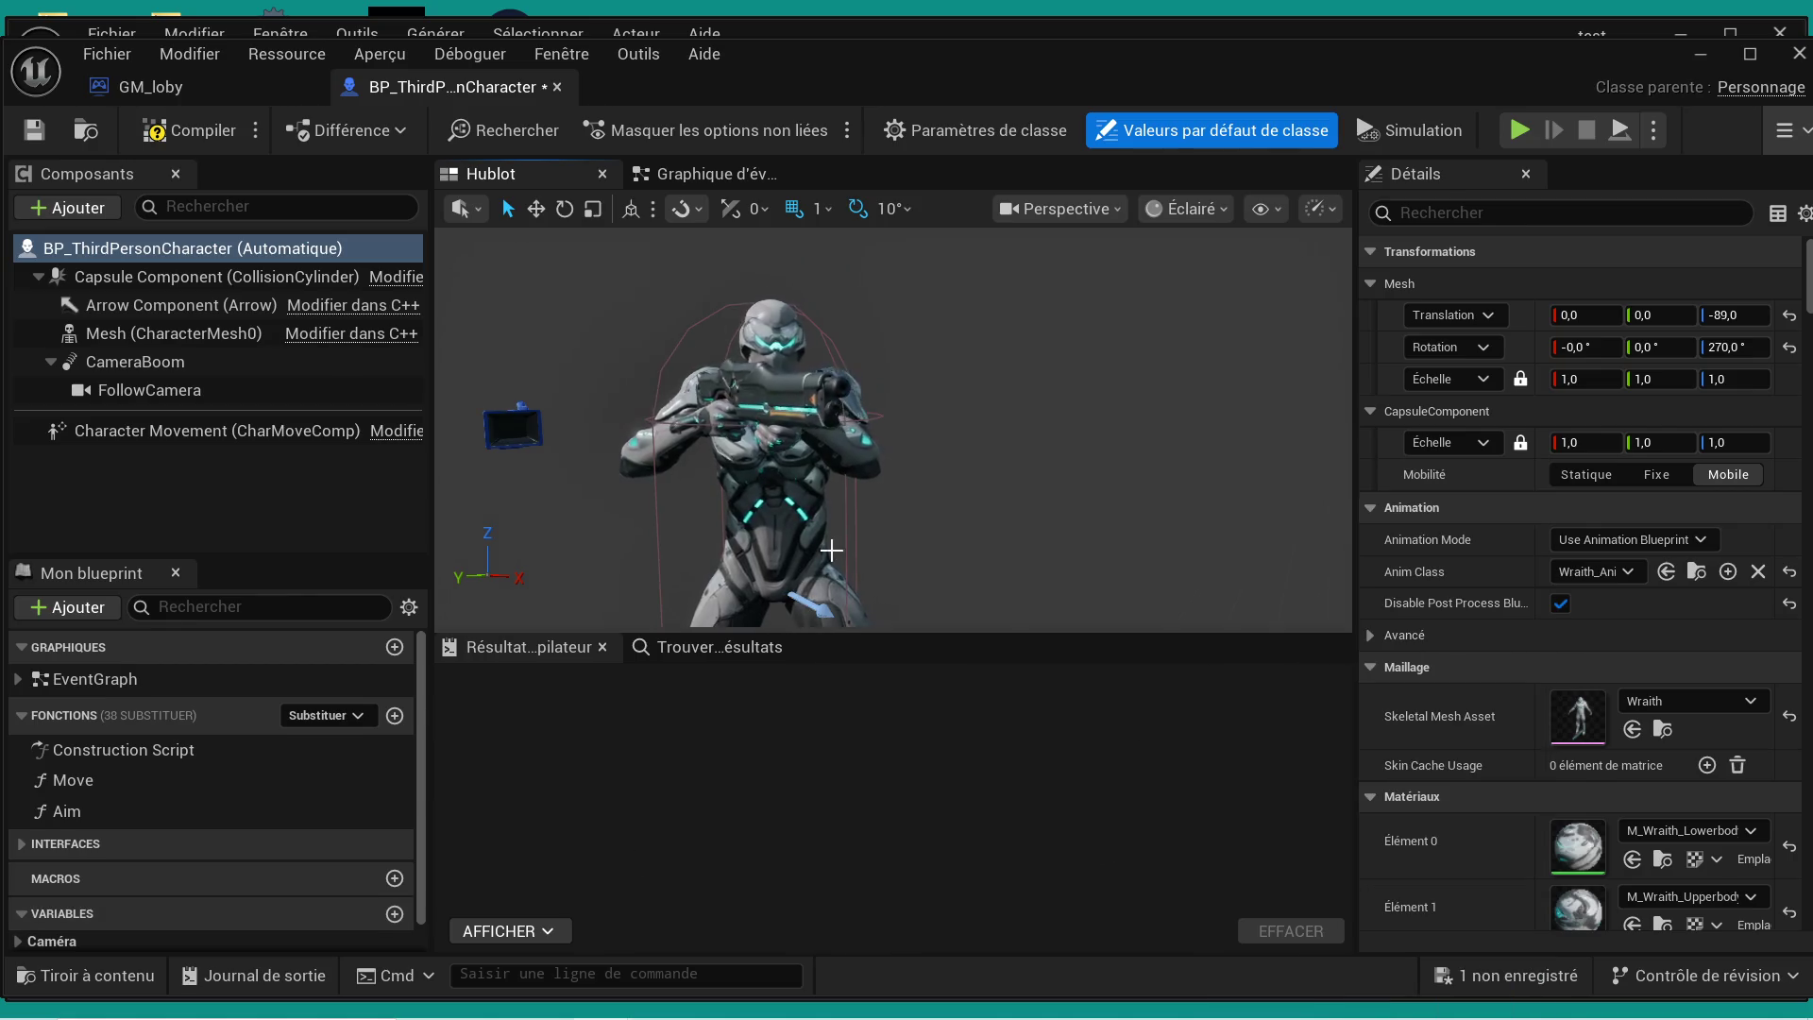
- Enlarge the preview area, compile BP_ThirdPersonCharacter, and save it with Ctrl+S
scroll(972, 599, down, 2)
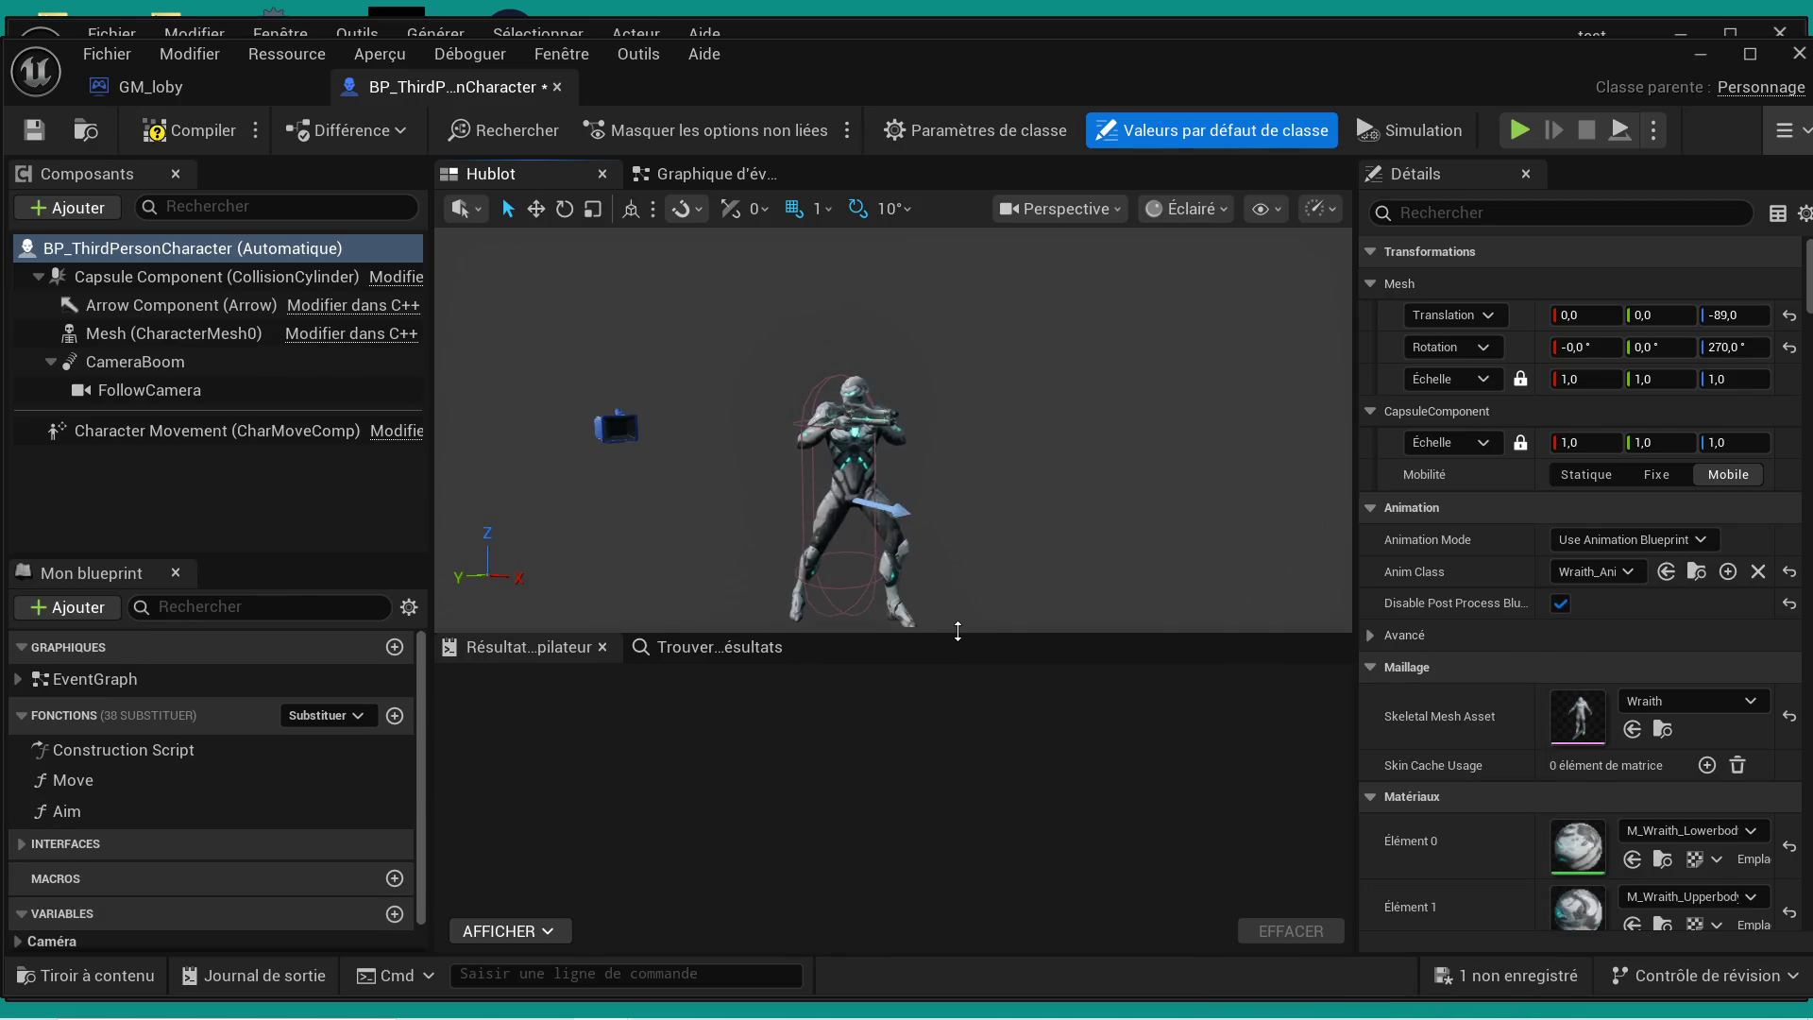
drag(957, 631, 956, 769)
scroll(847, 548, up, 3)
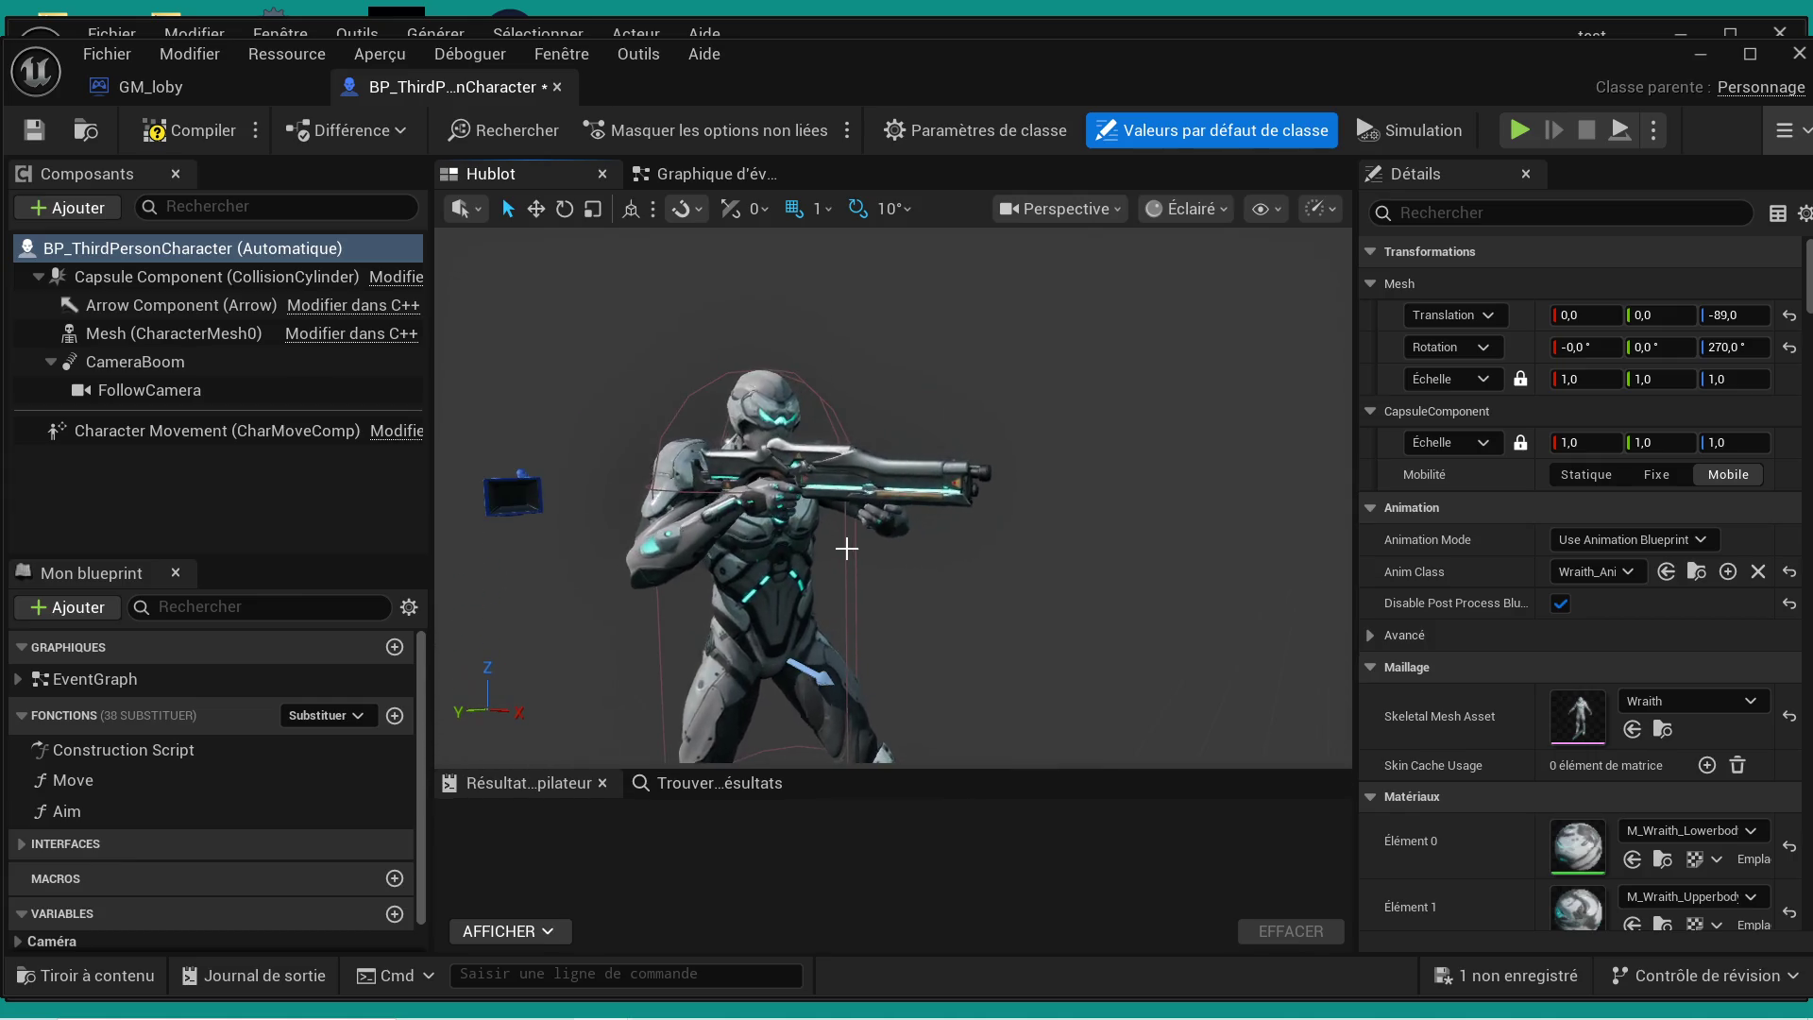
scroll(847, 549, down, 2)
click(189, 129)
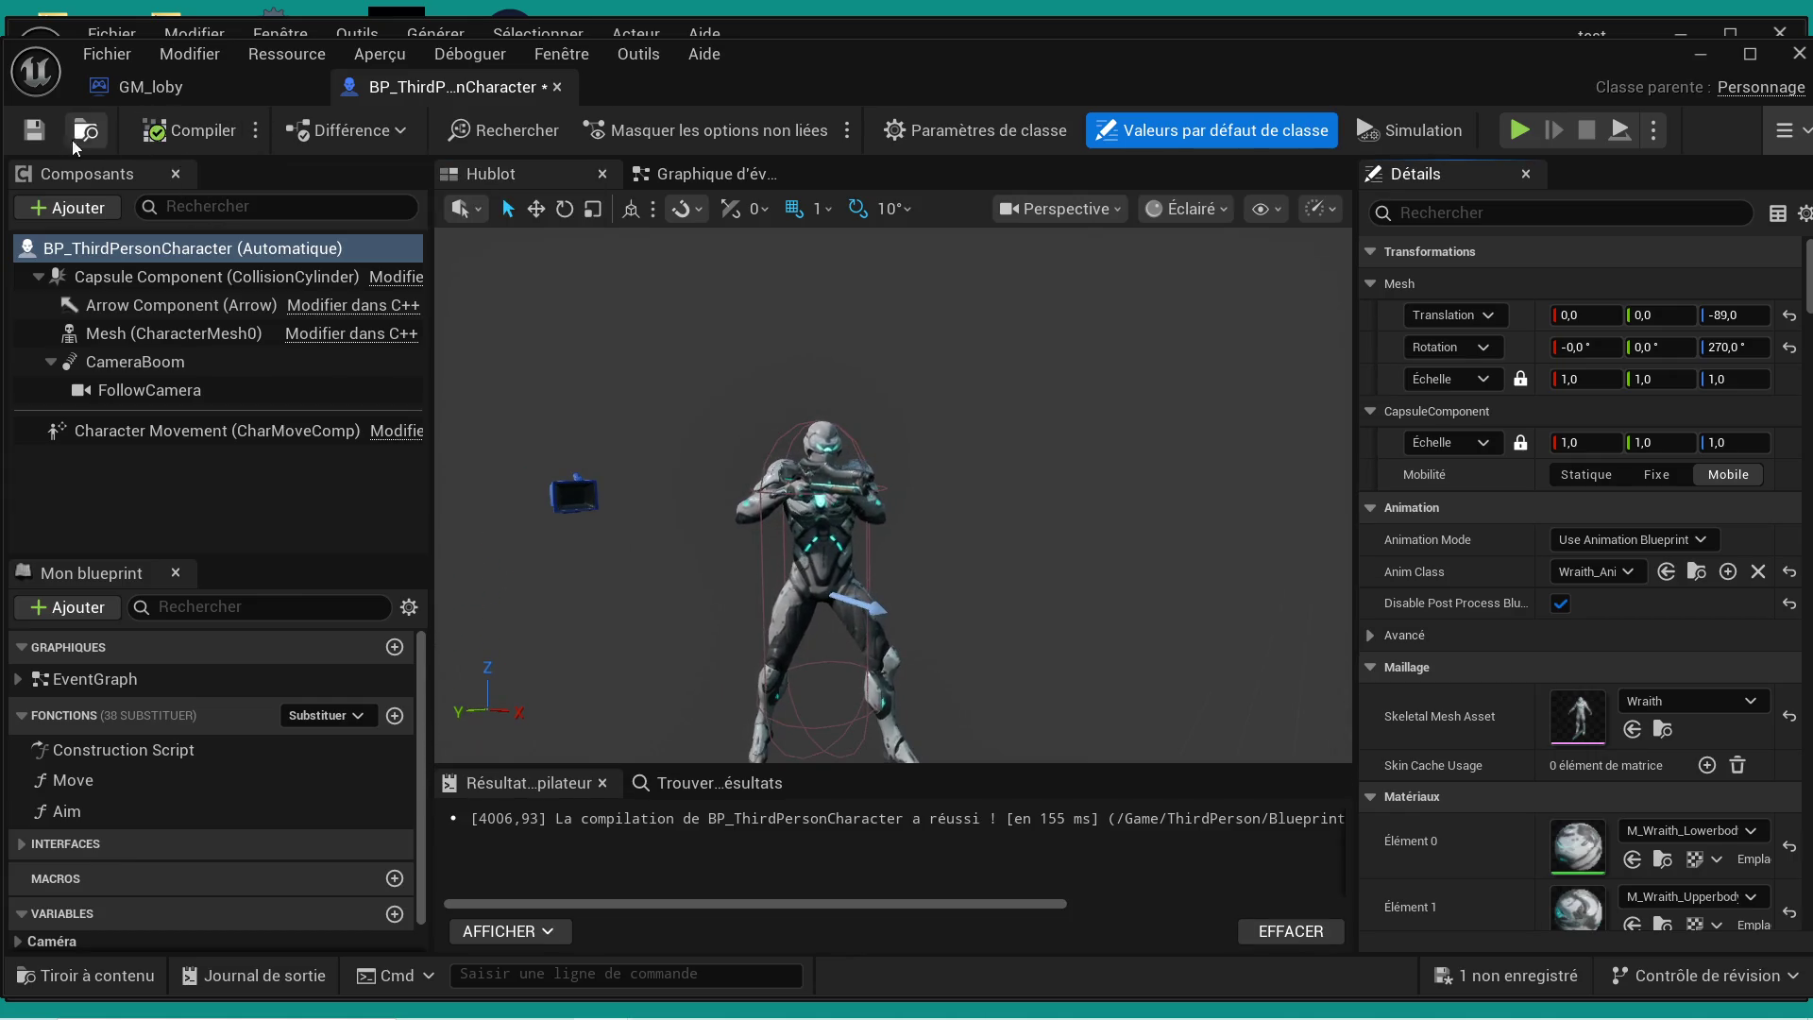
key(ctrl+s)
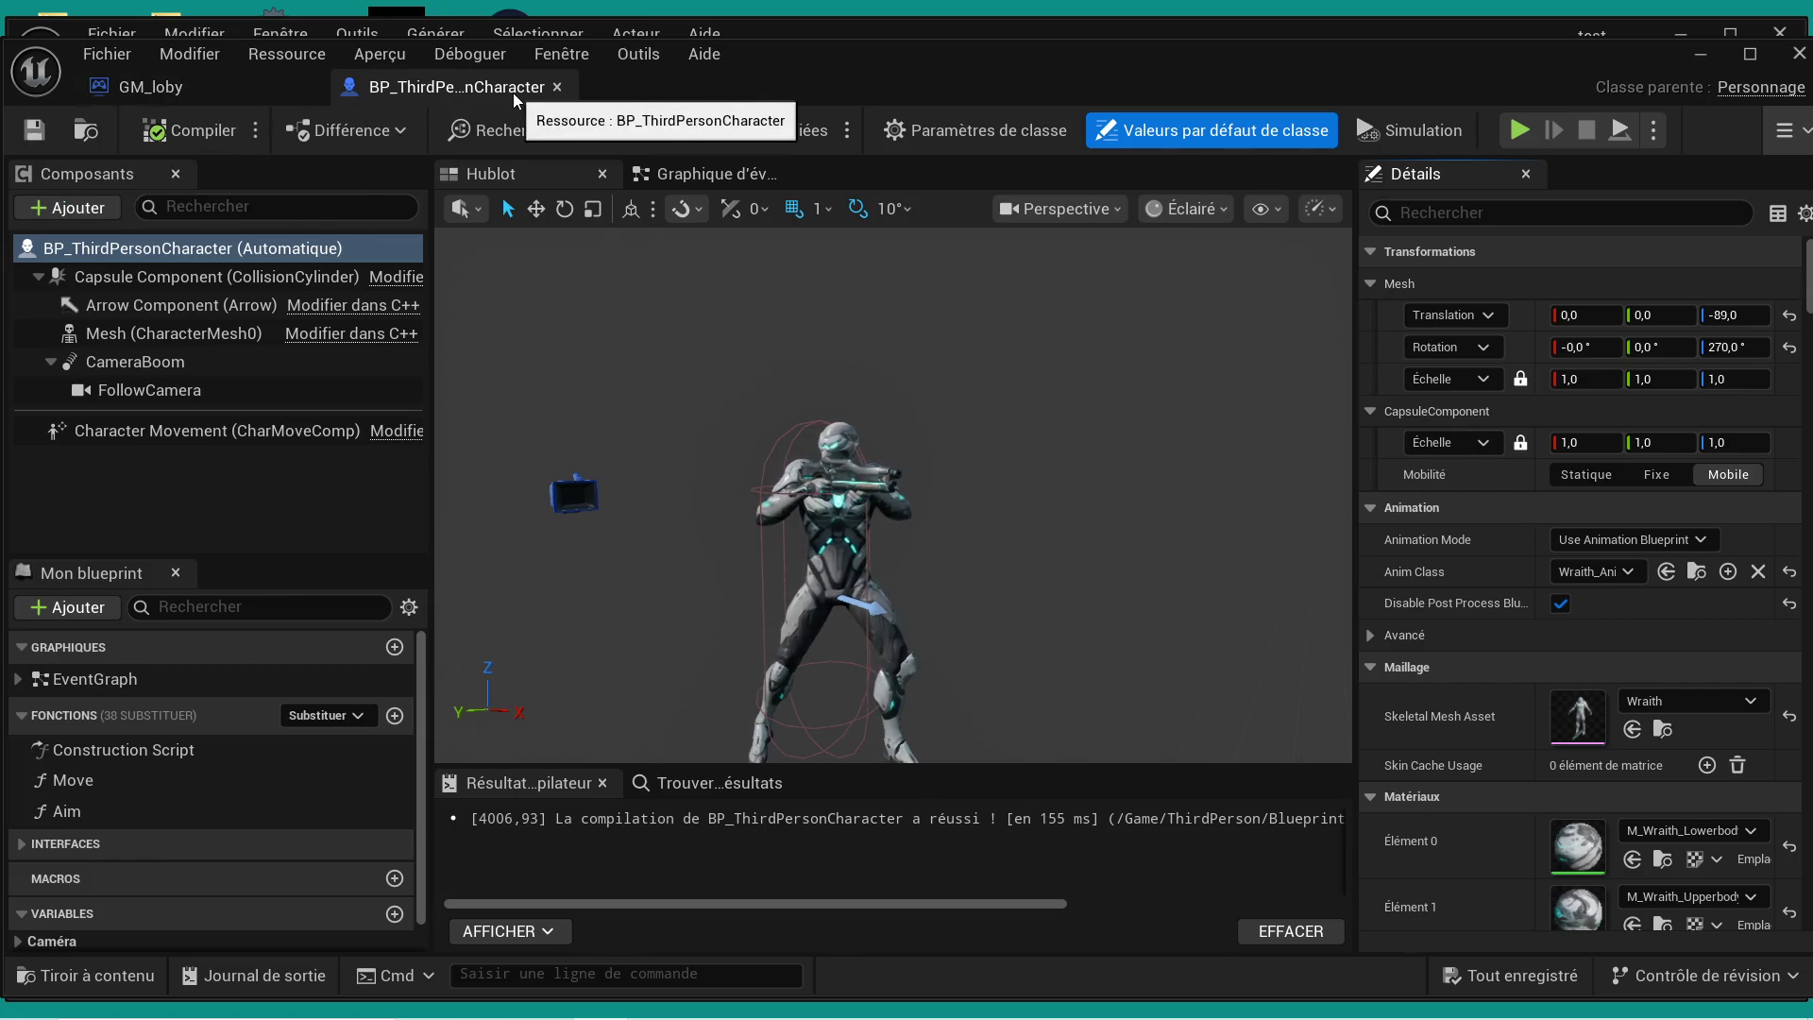
- Dock the BP_ThirdPersonCharacter and GM_loby blueprint tabs into the level editor's tab bar
mouse_move(519, 89)
mouse_down()
mouse_move(733, 54)
mouse_move(717, 88)
mouse_move(840, 156)
mouse_move(841, 213)
mouse_up()
drag(488, 227, 794, 70)
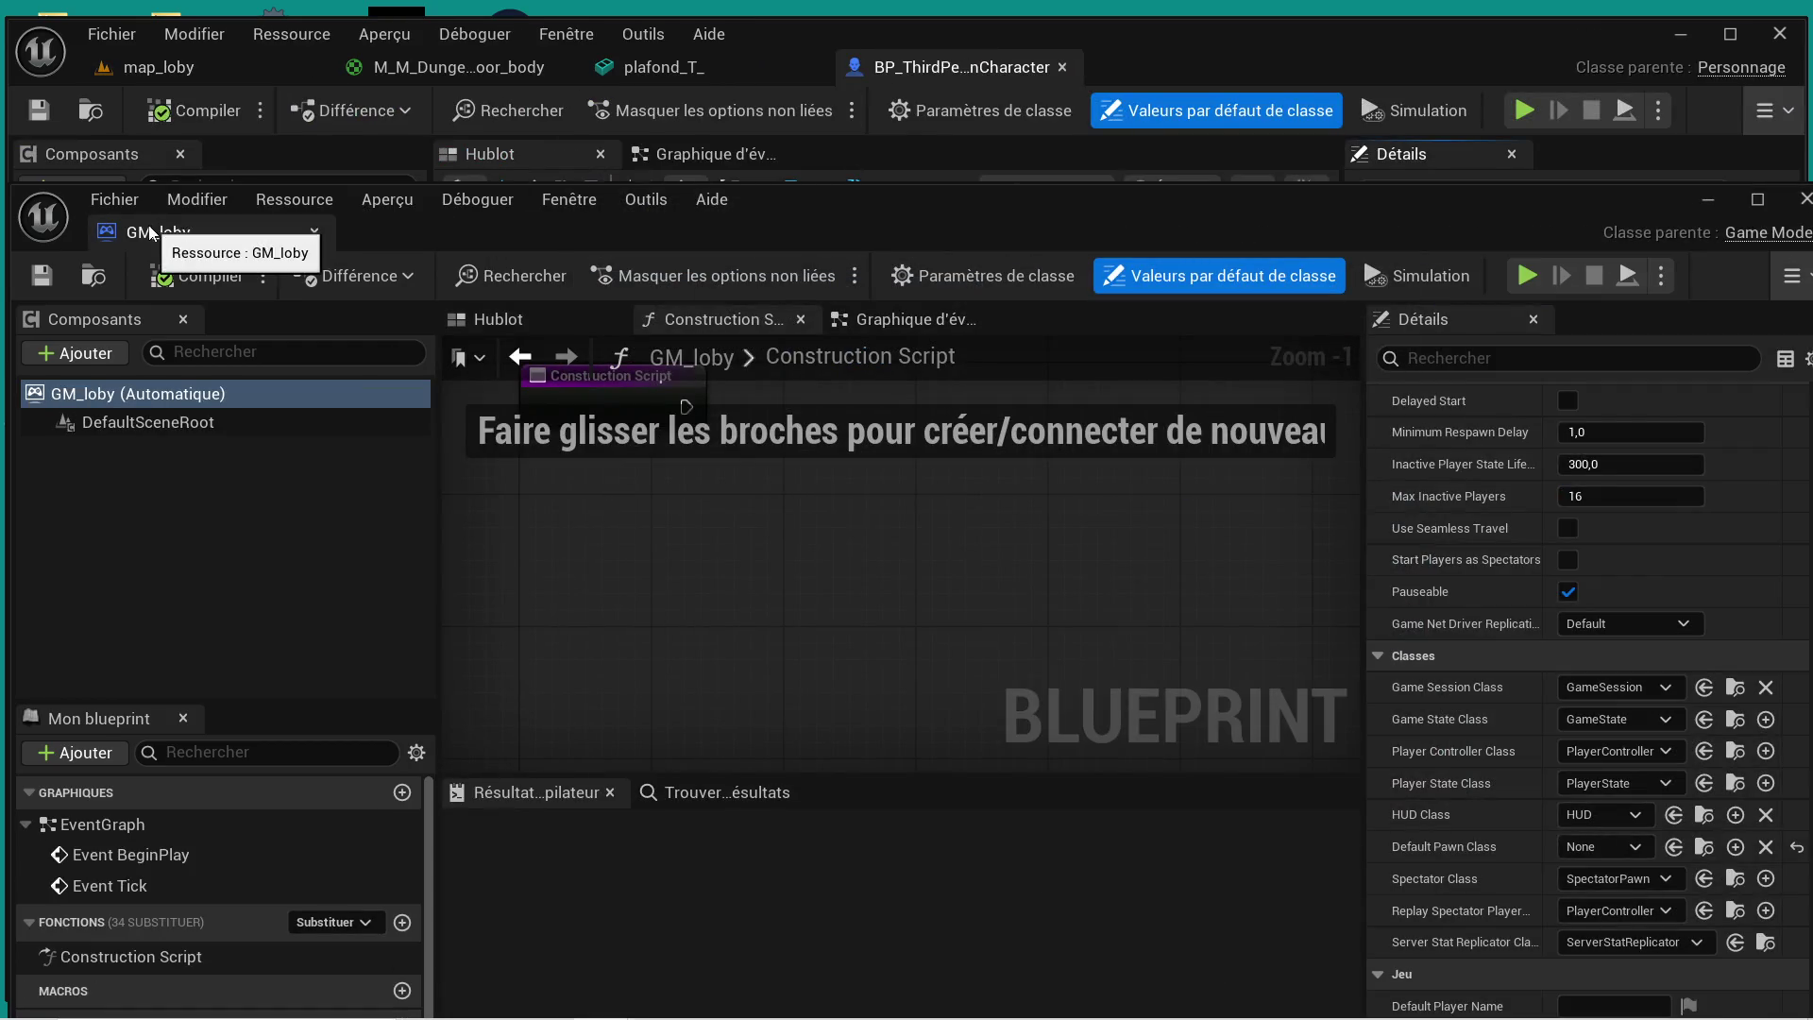
mouse_move(151, 234)
mouse_down()
mouse_move(661, 184)
mouse_move(954, 85)
mouse_move(1152, 74)
mouse_up()
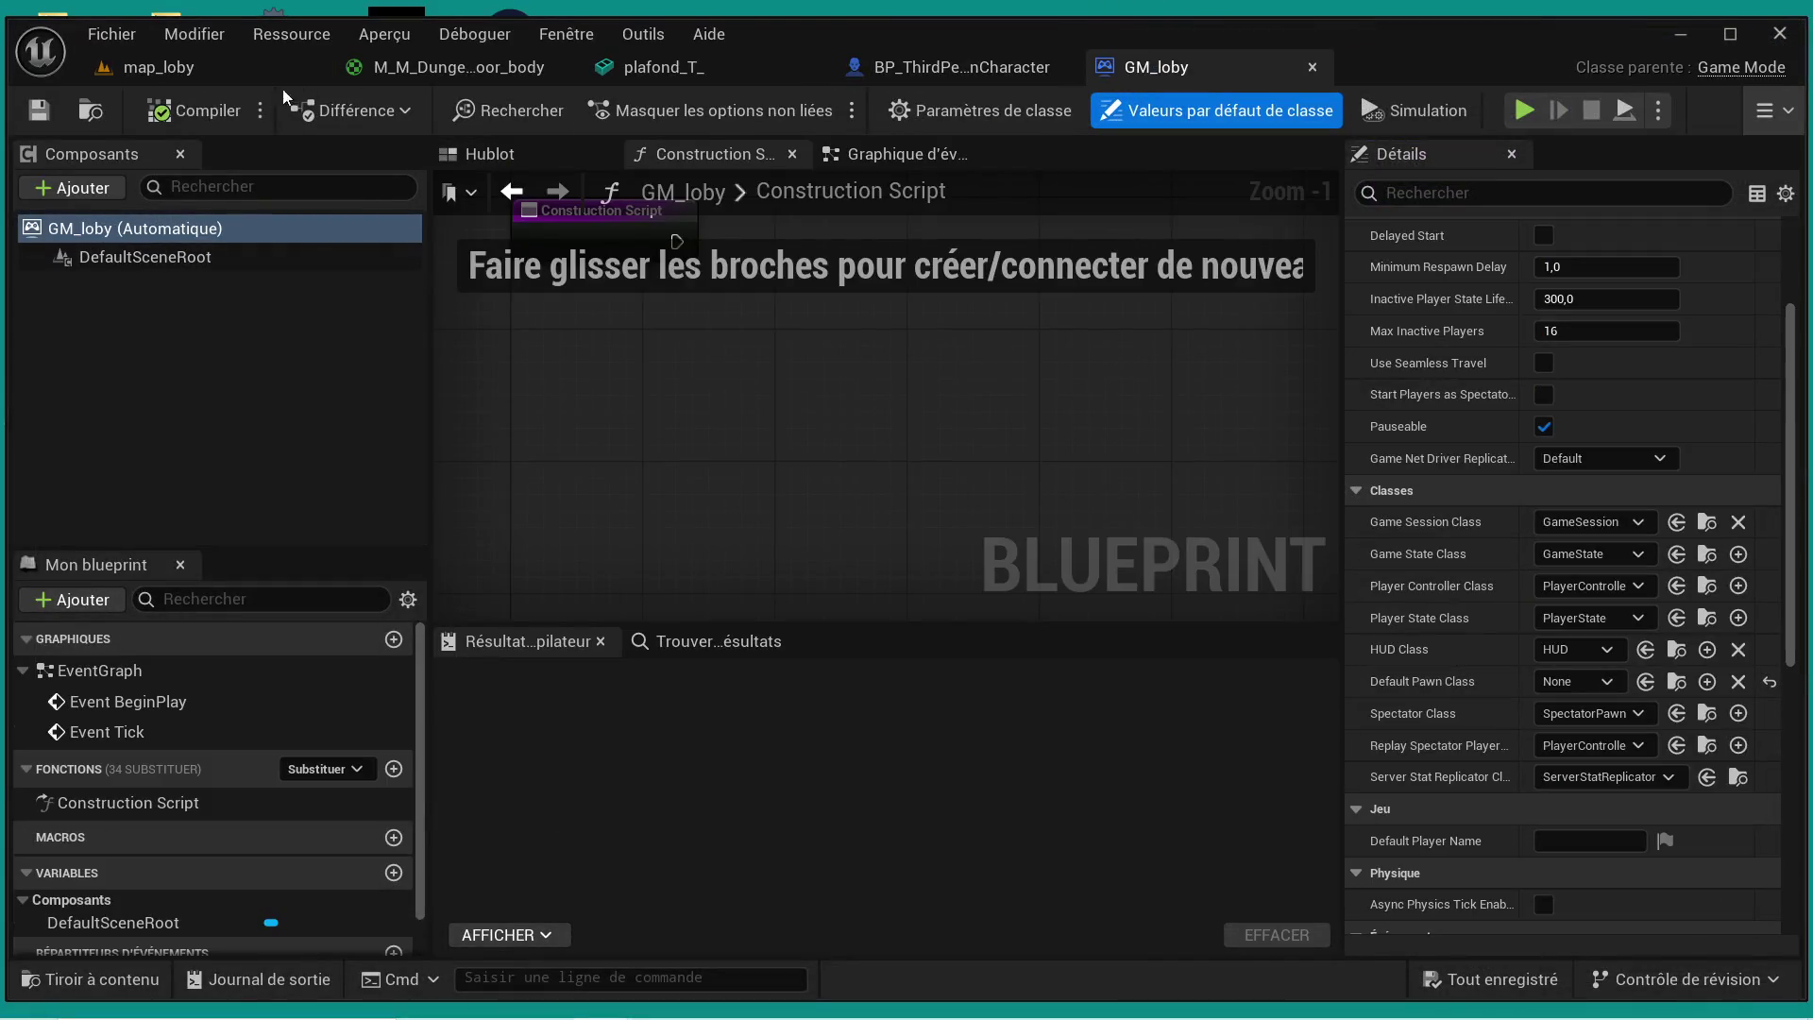
- Play-test map_loby despite the compile error warning, then stop and return to editing
click(208, 70)
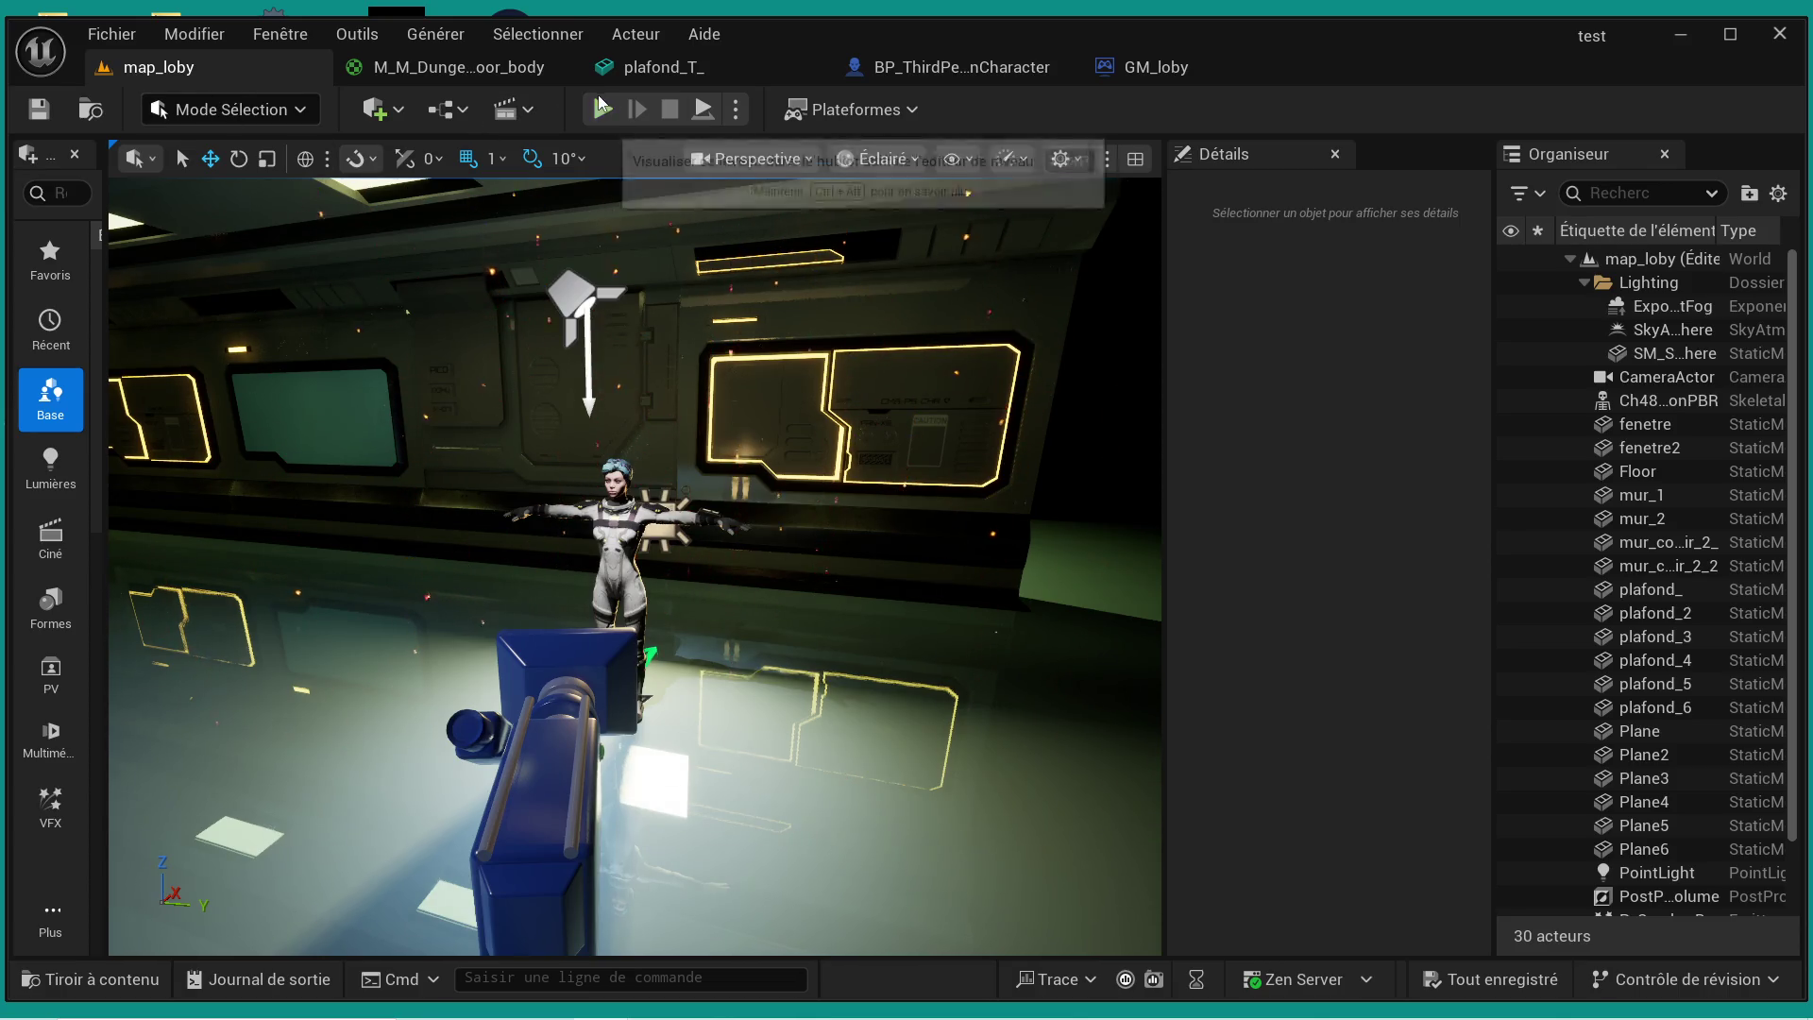
click(605, 117)
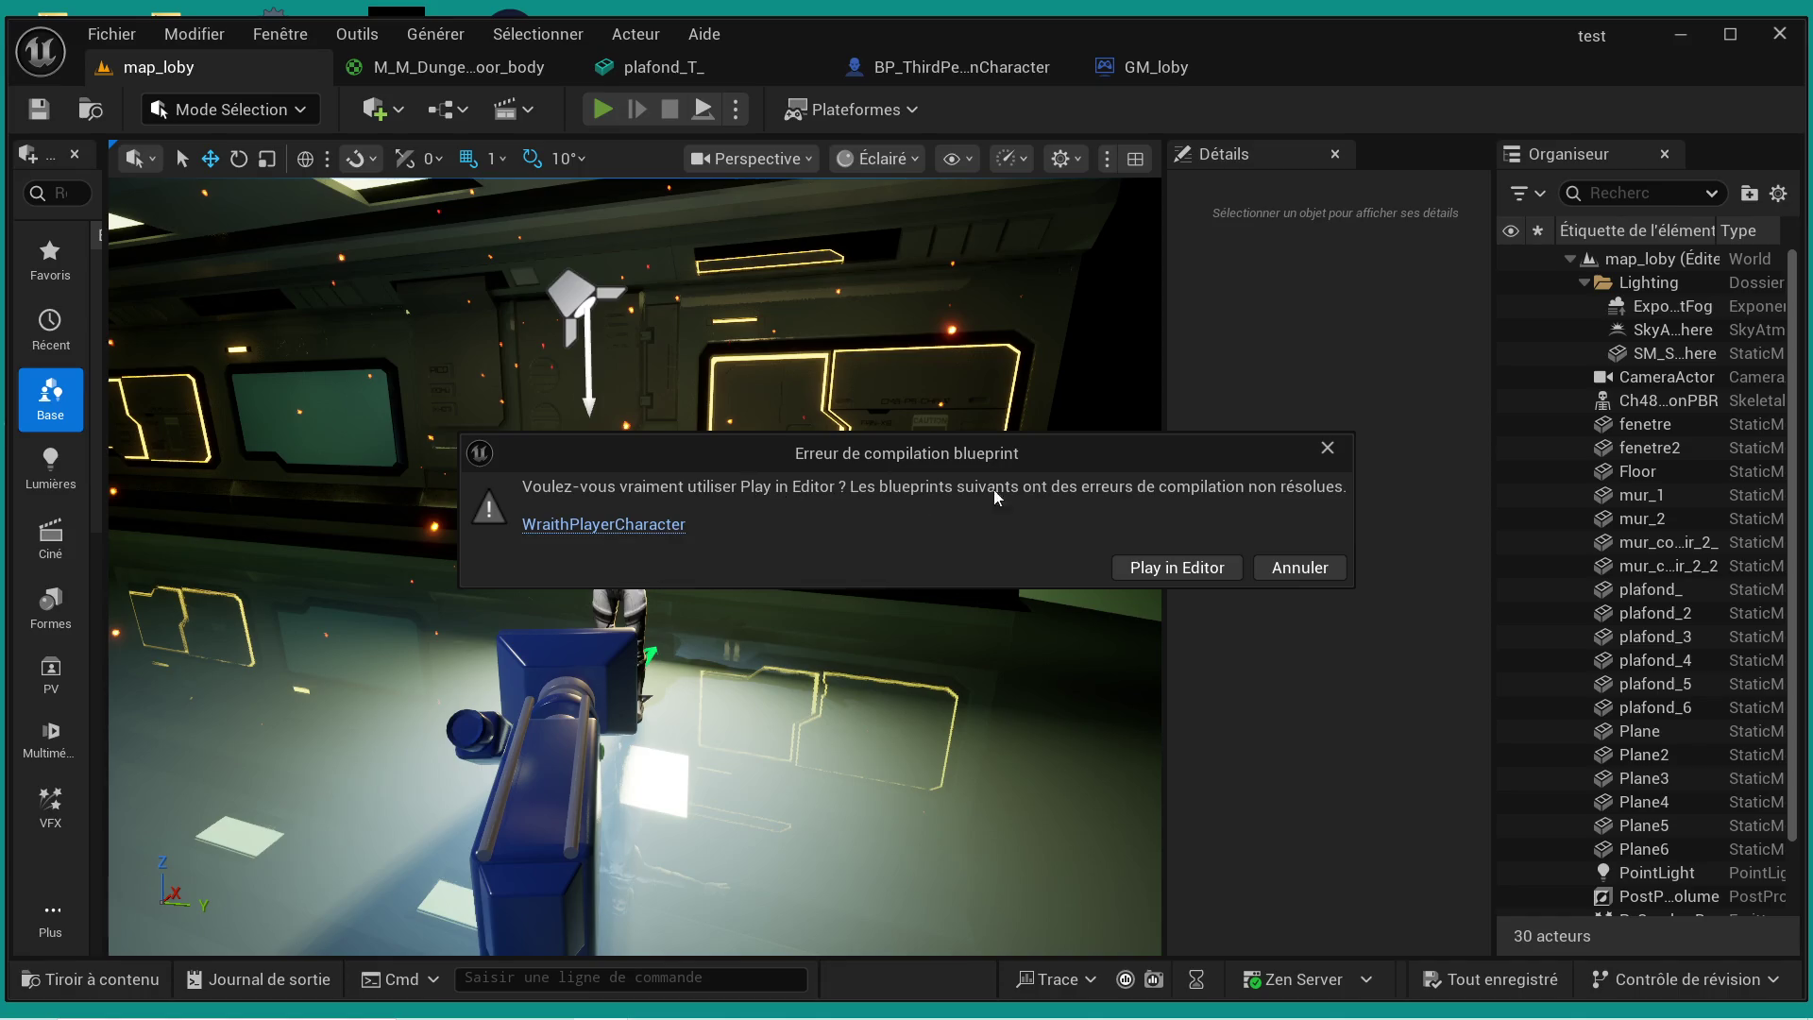
click(1182, 569)
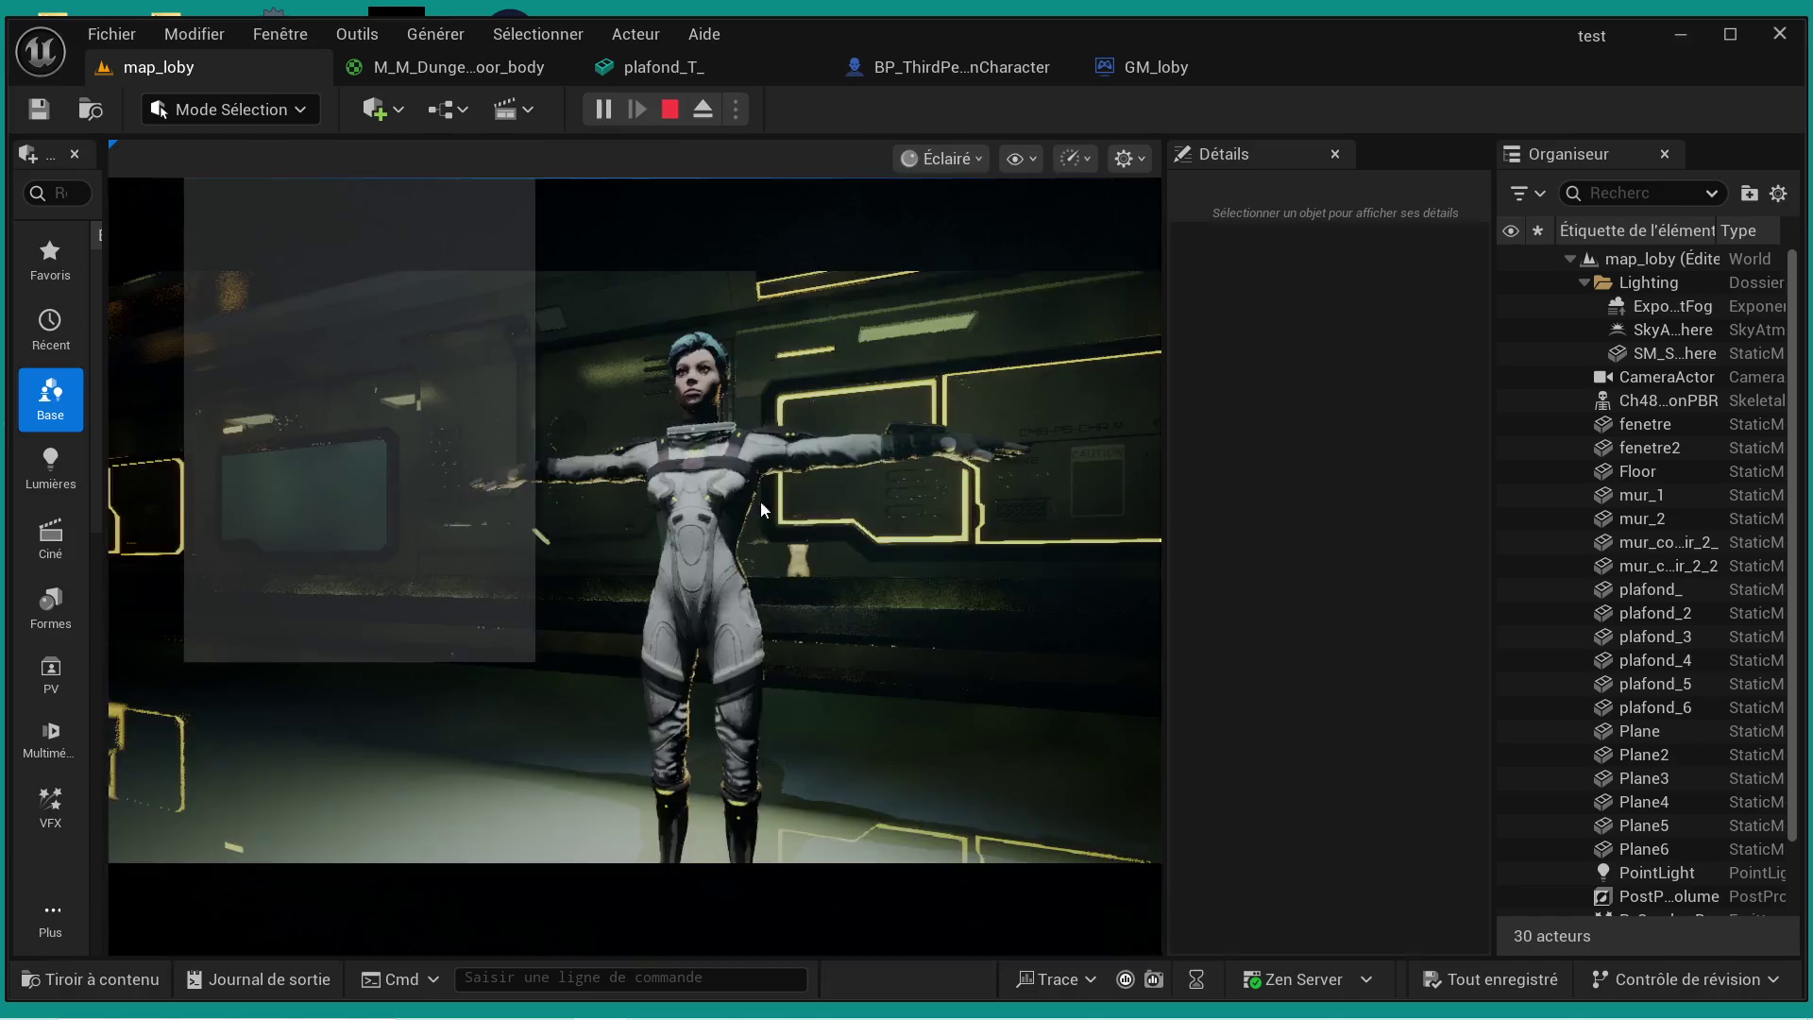
click(670, 109)
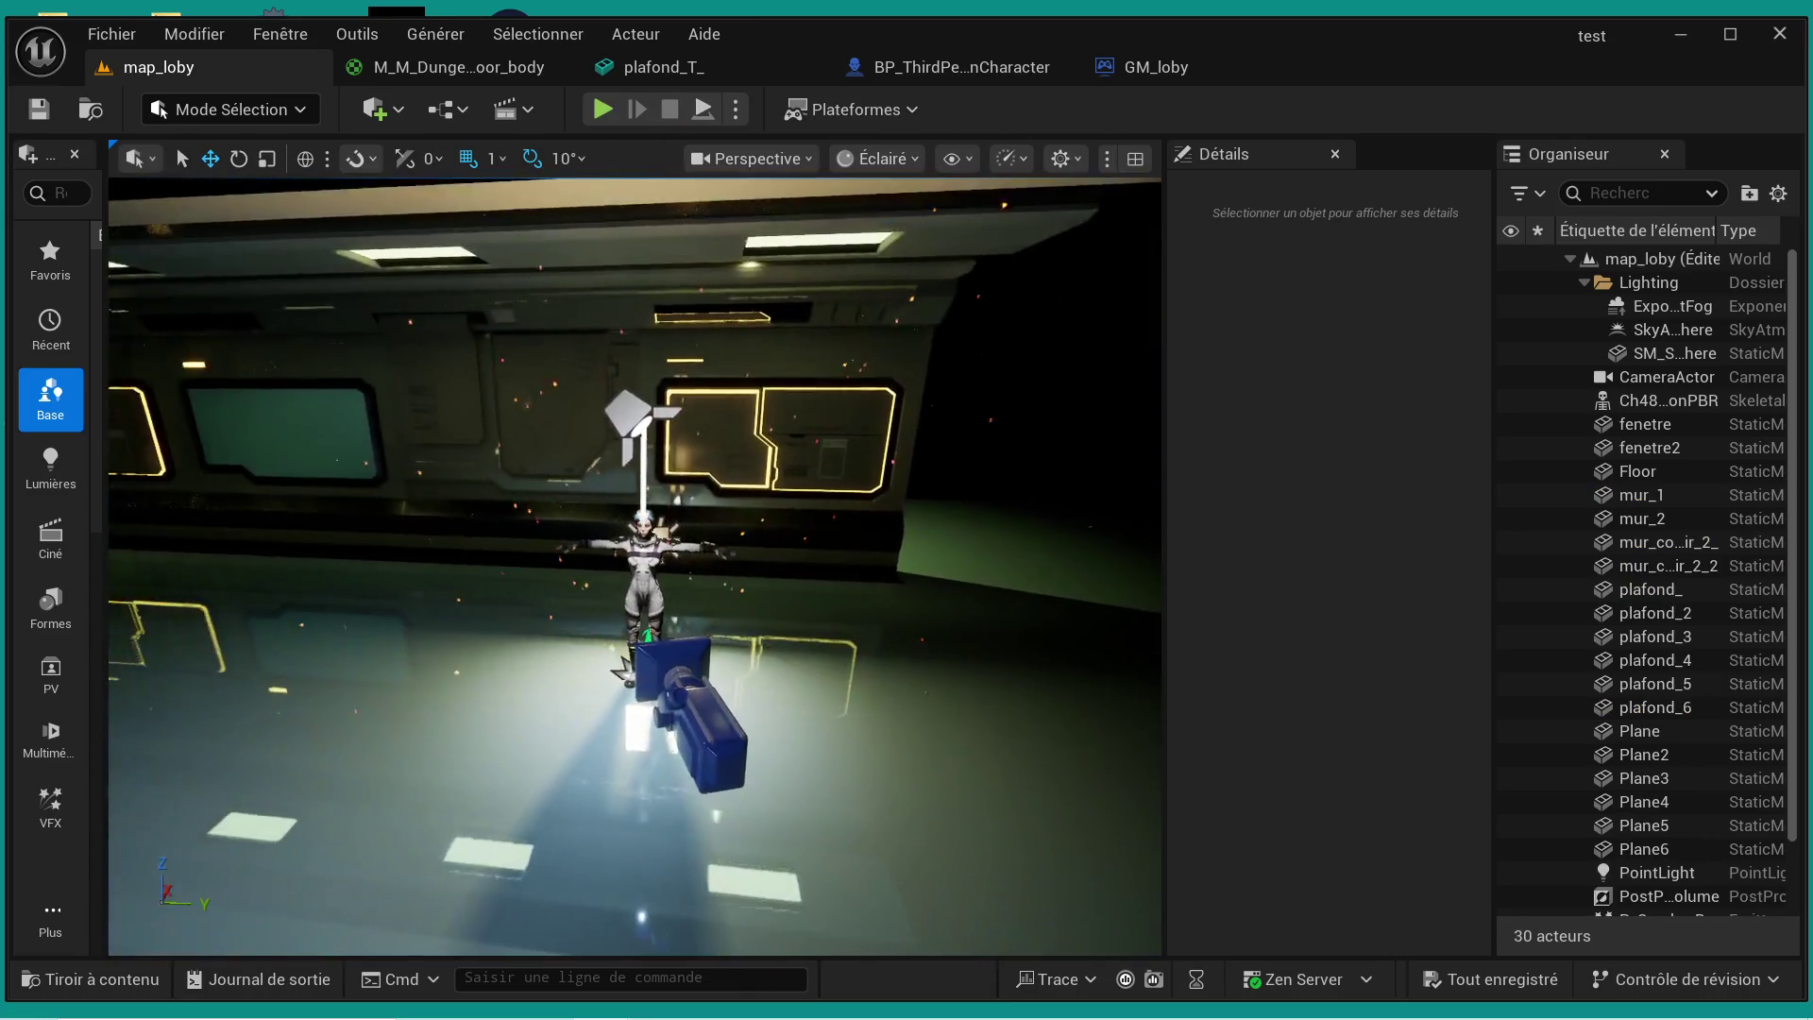
drag(821, 405, 821, 405)
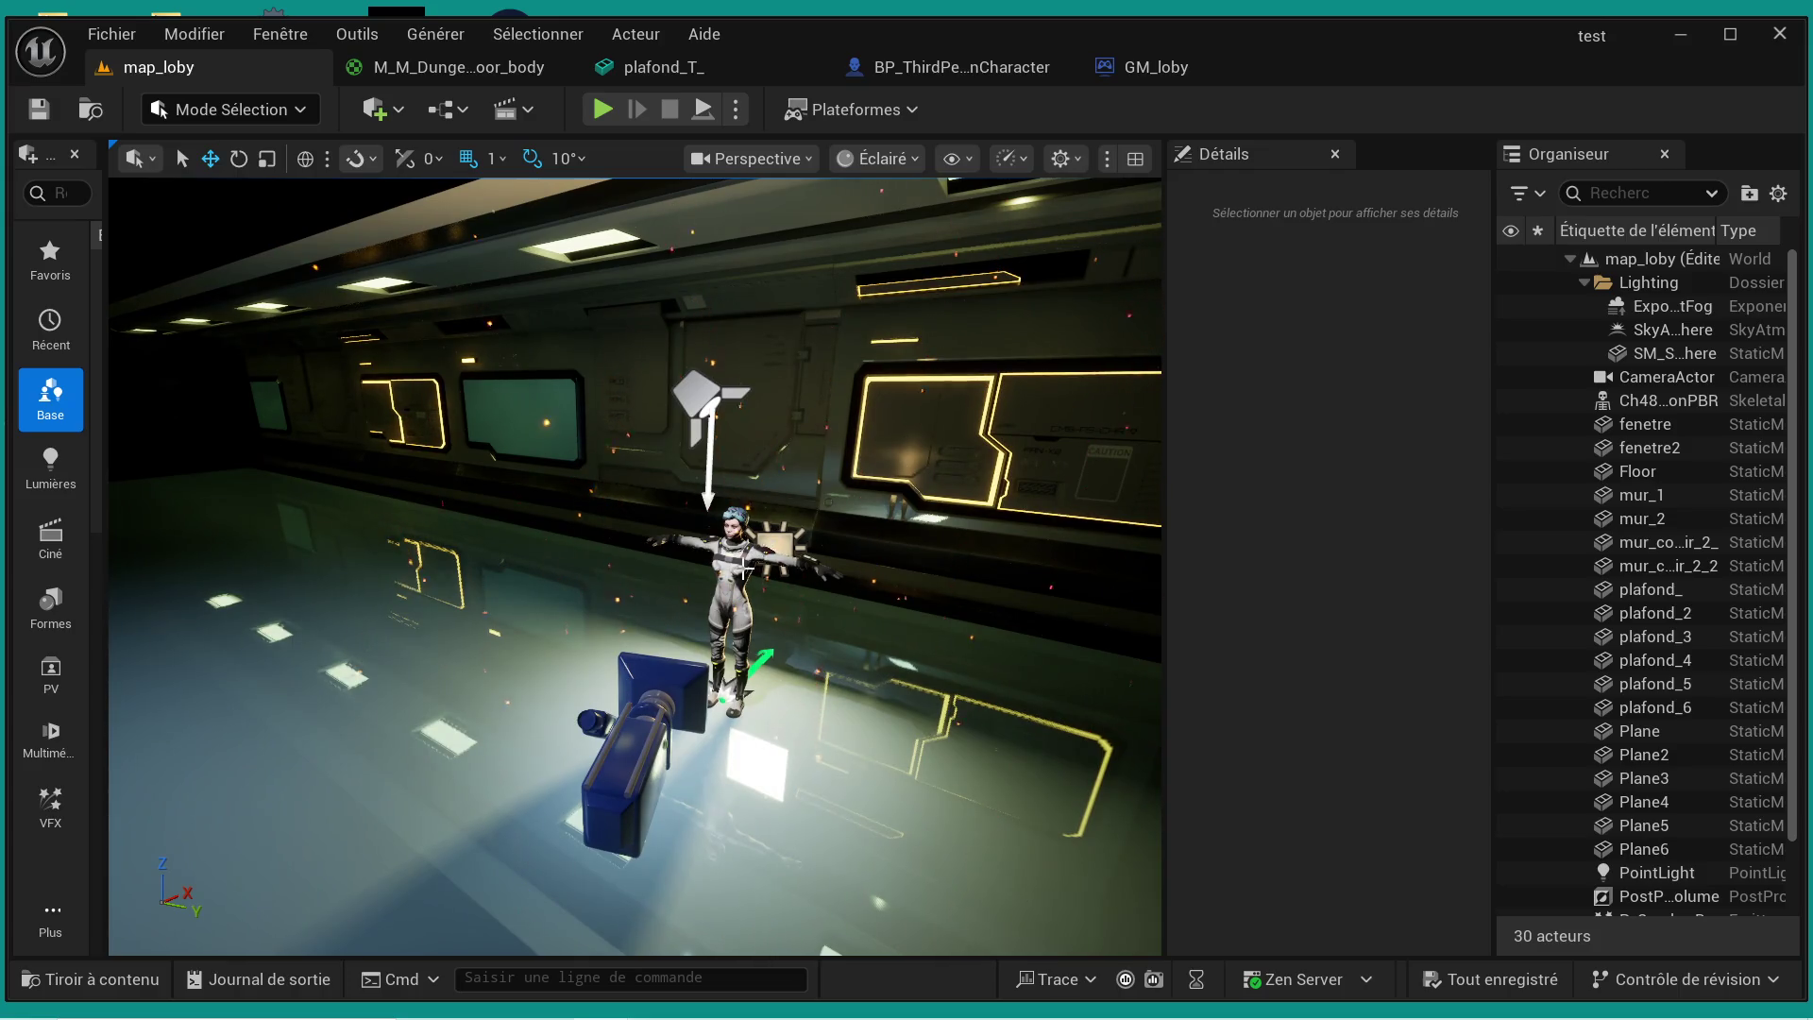
- Give Ch48_nonPBR the Wraith skeletal mesh and Wraith_AnimBlueprint as its anim class
click(745, 567)
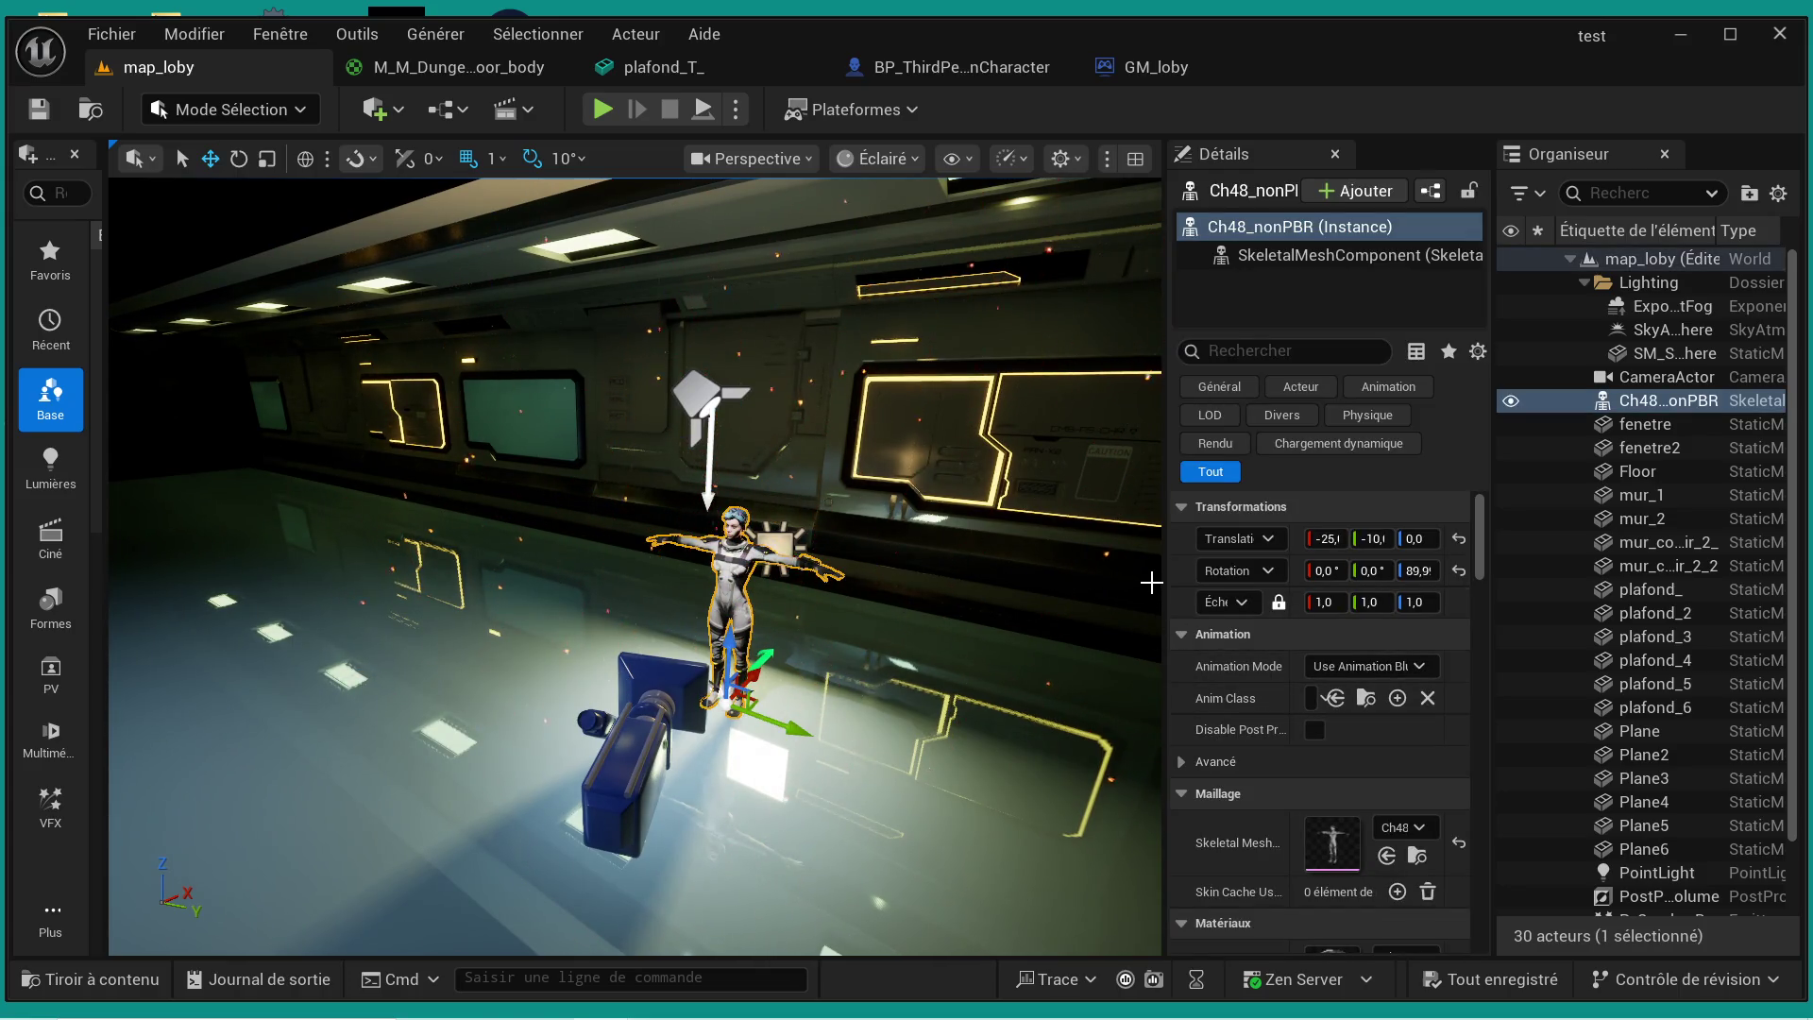
drag(1166, 571, 963, 570)
scroll(1201, 711, down, 1)
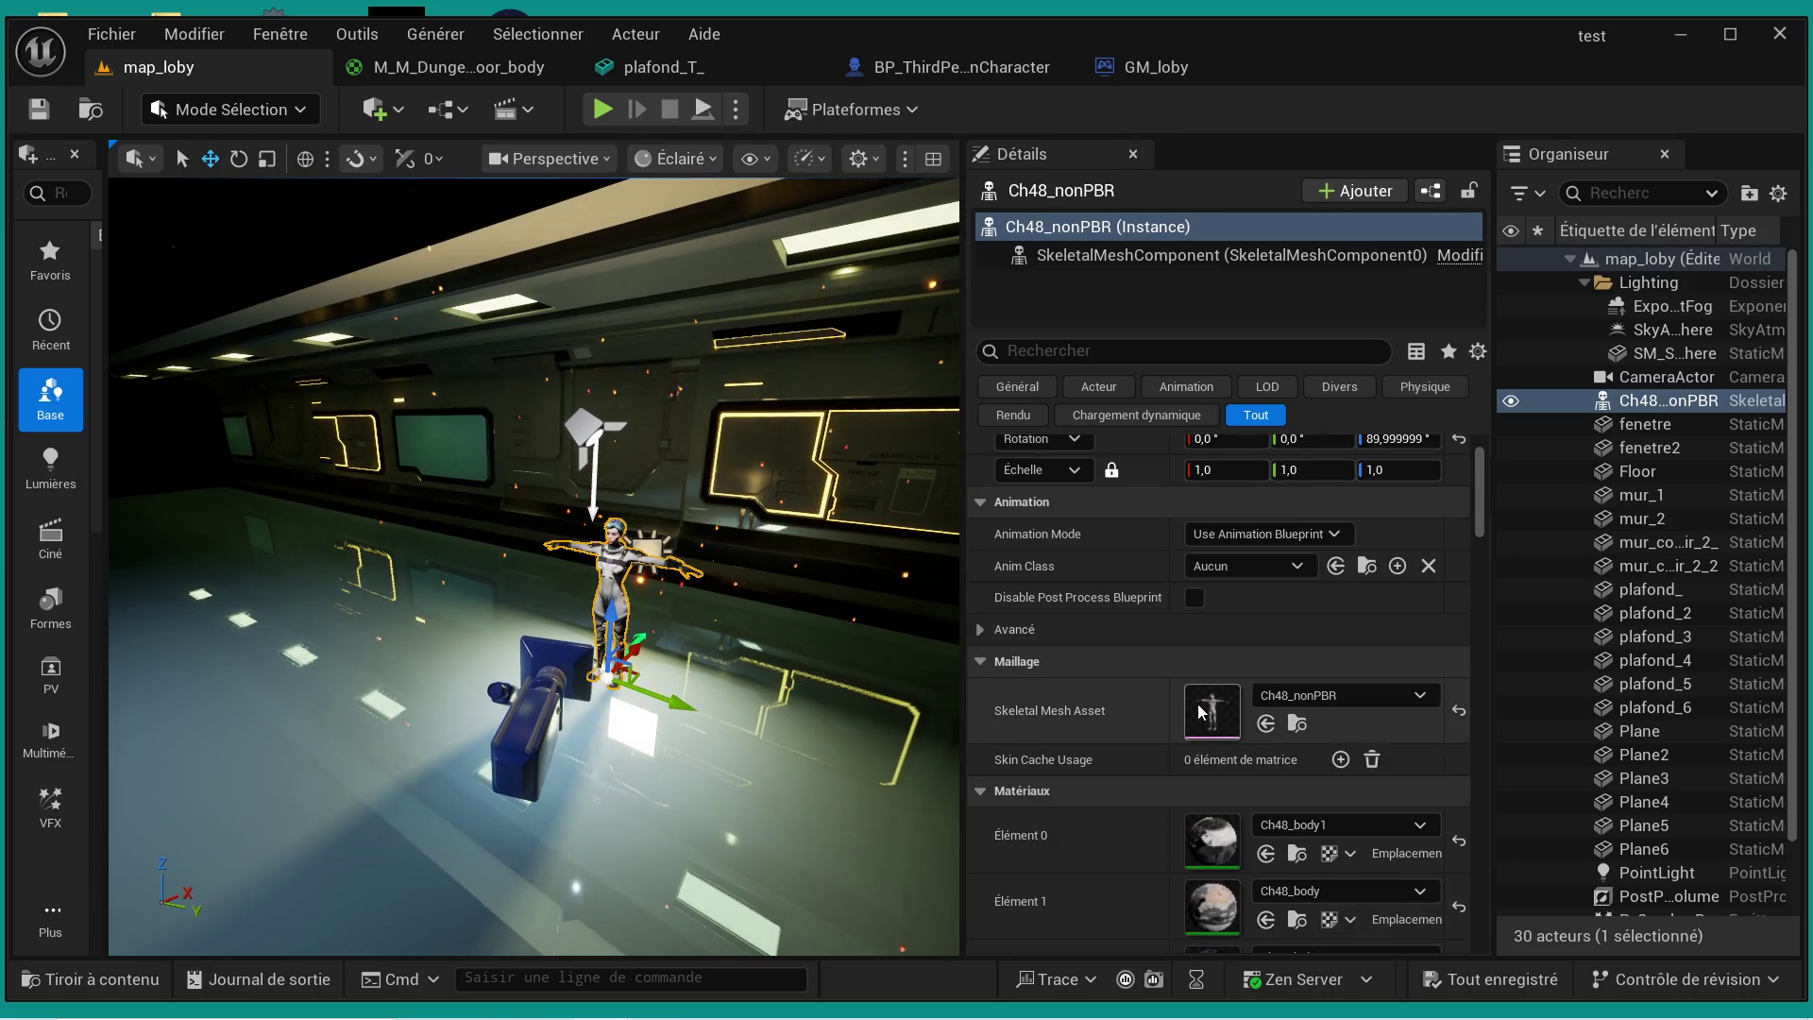
scroll(1228, 717, down, 1)
click(1352, 666)
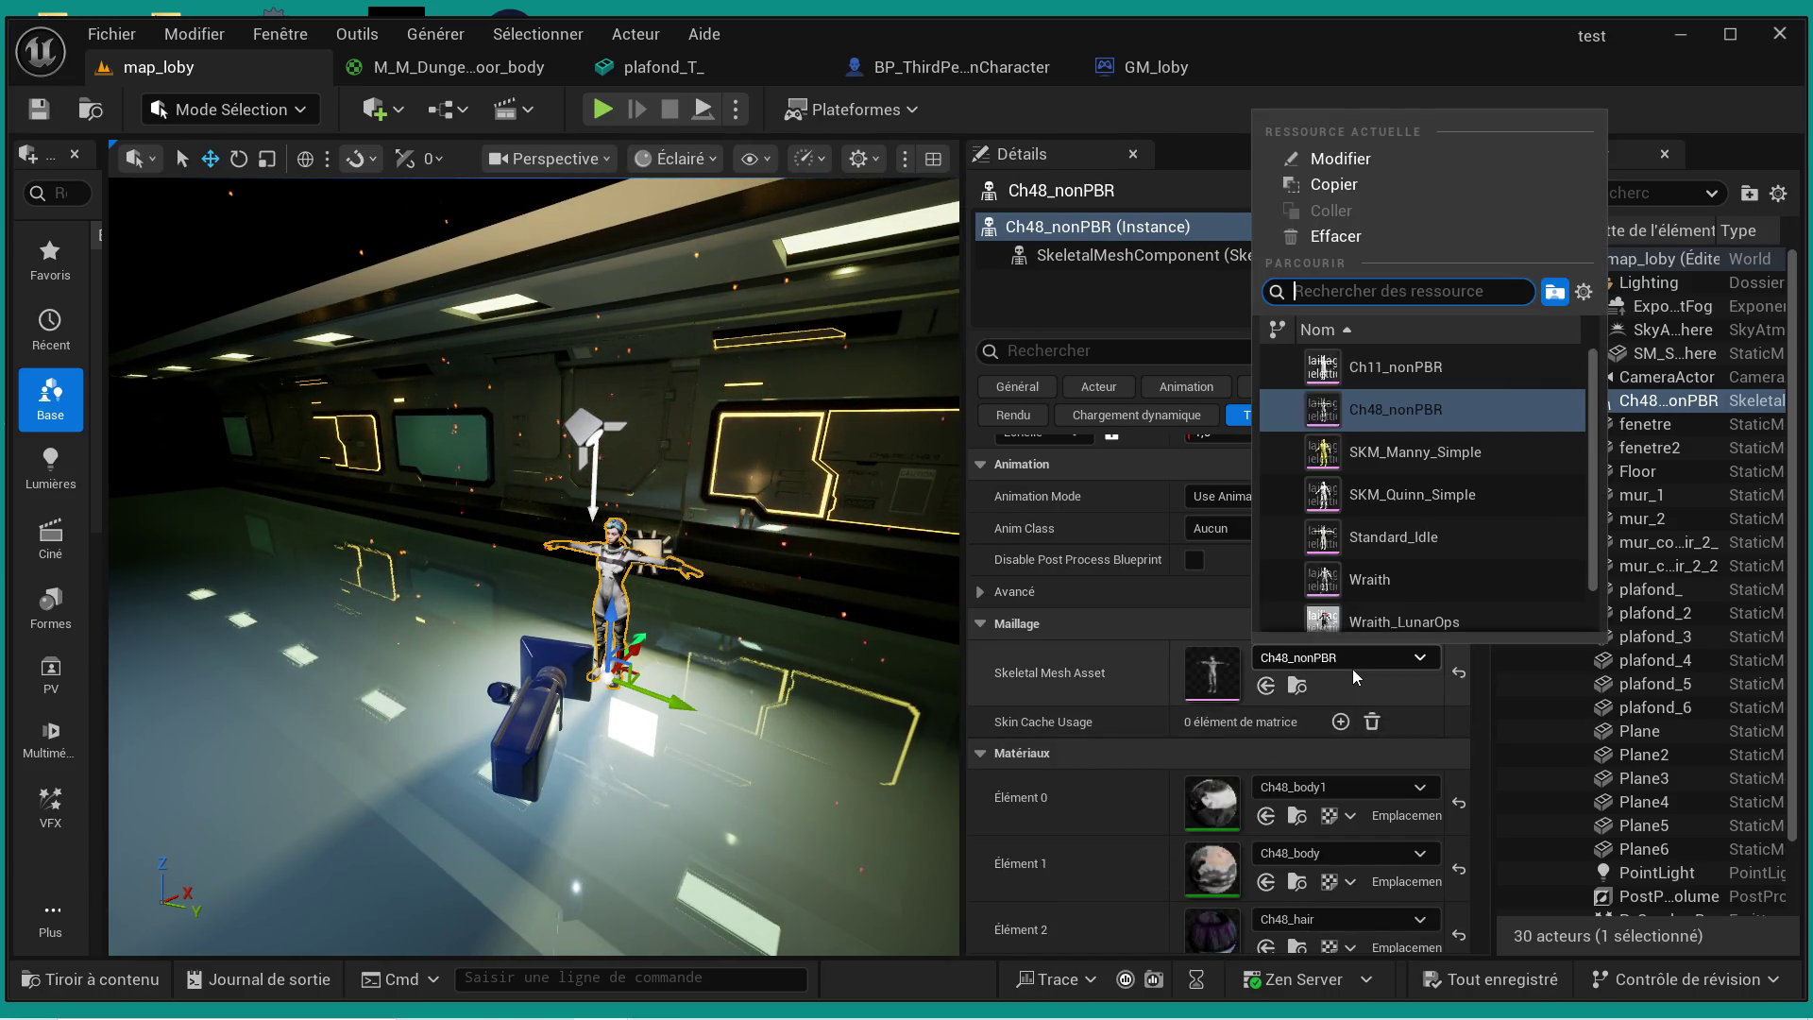
scroll(1388, 543, down, 1)
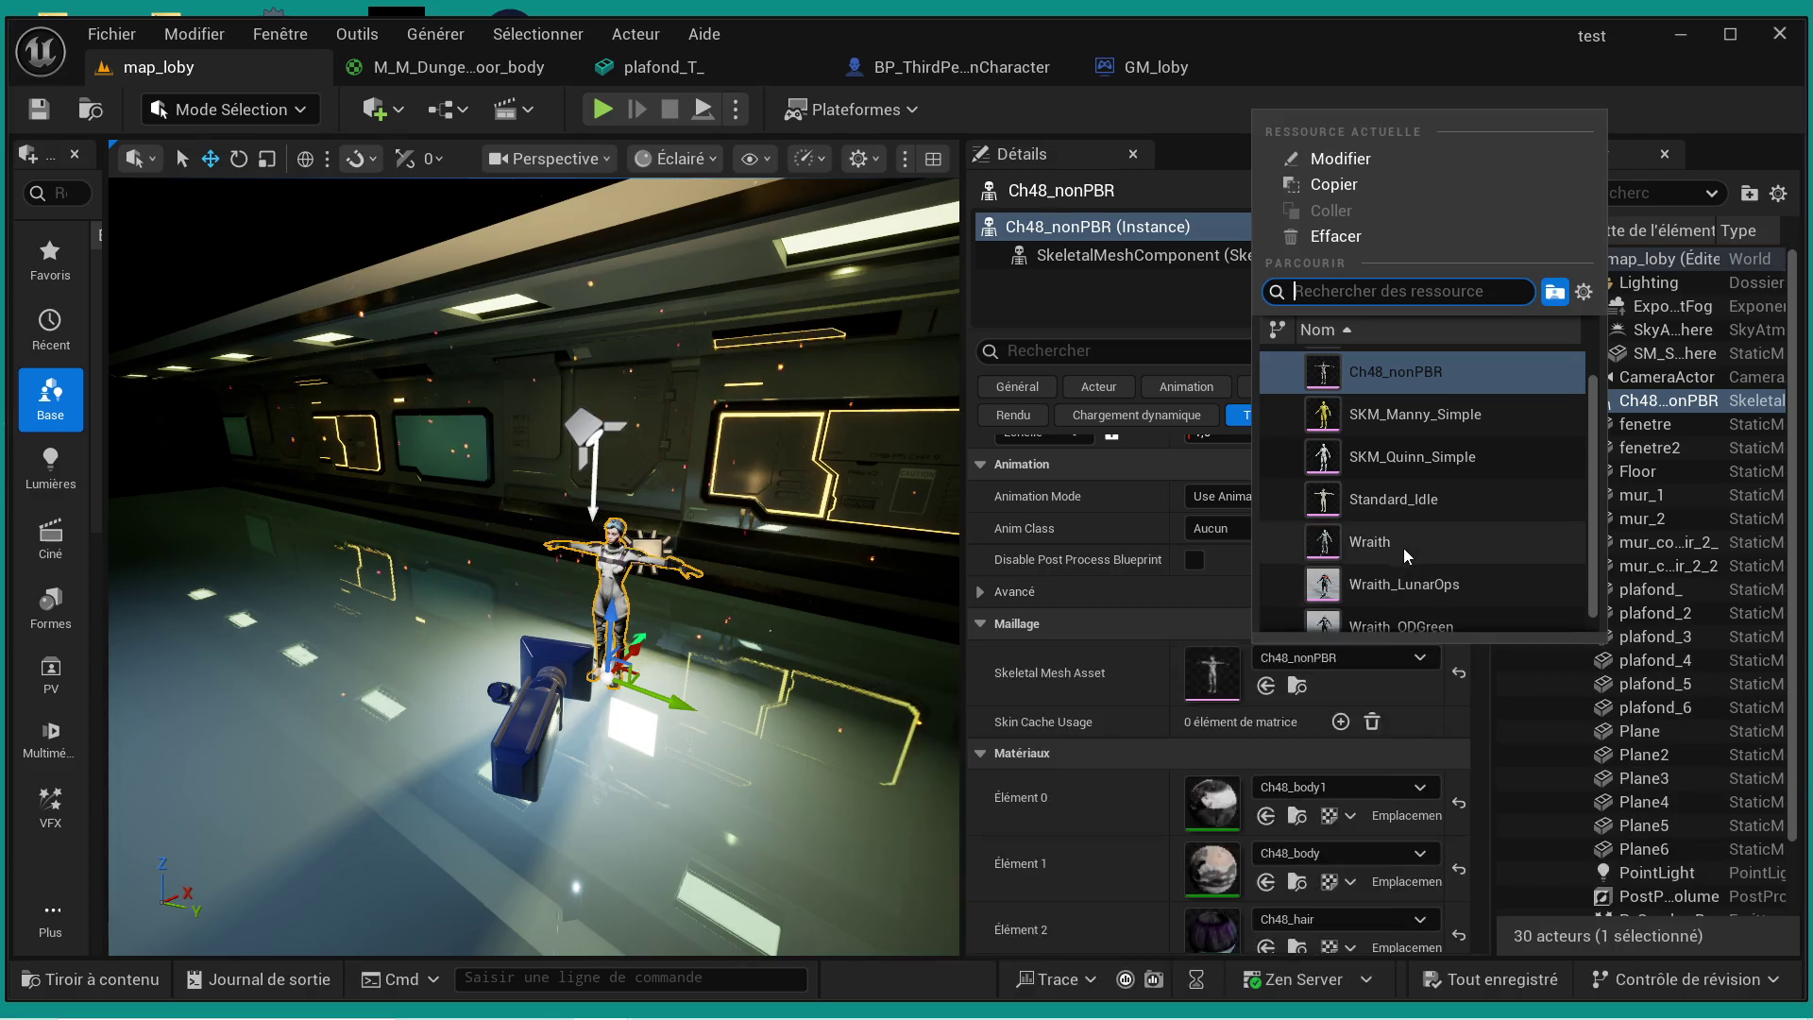
click(1406, 546)
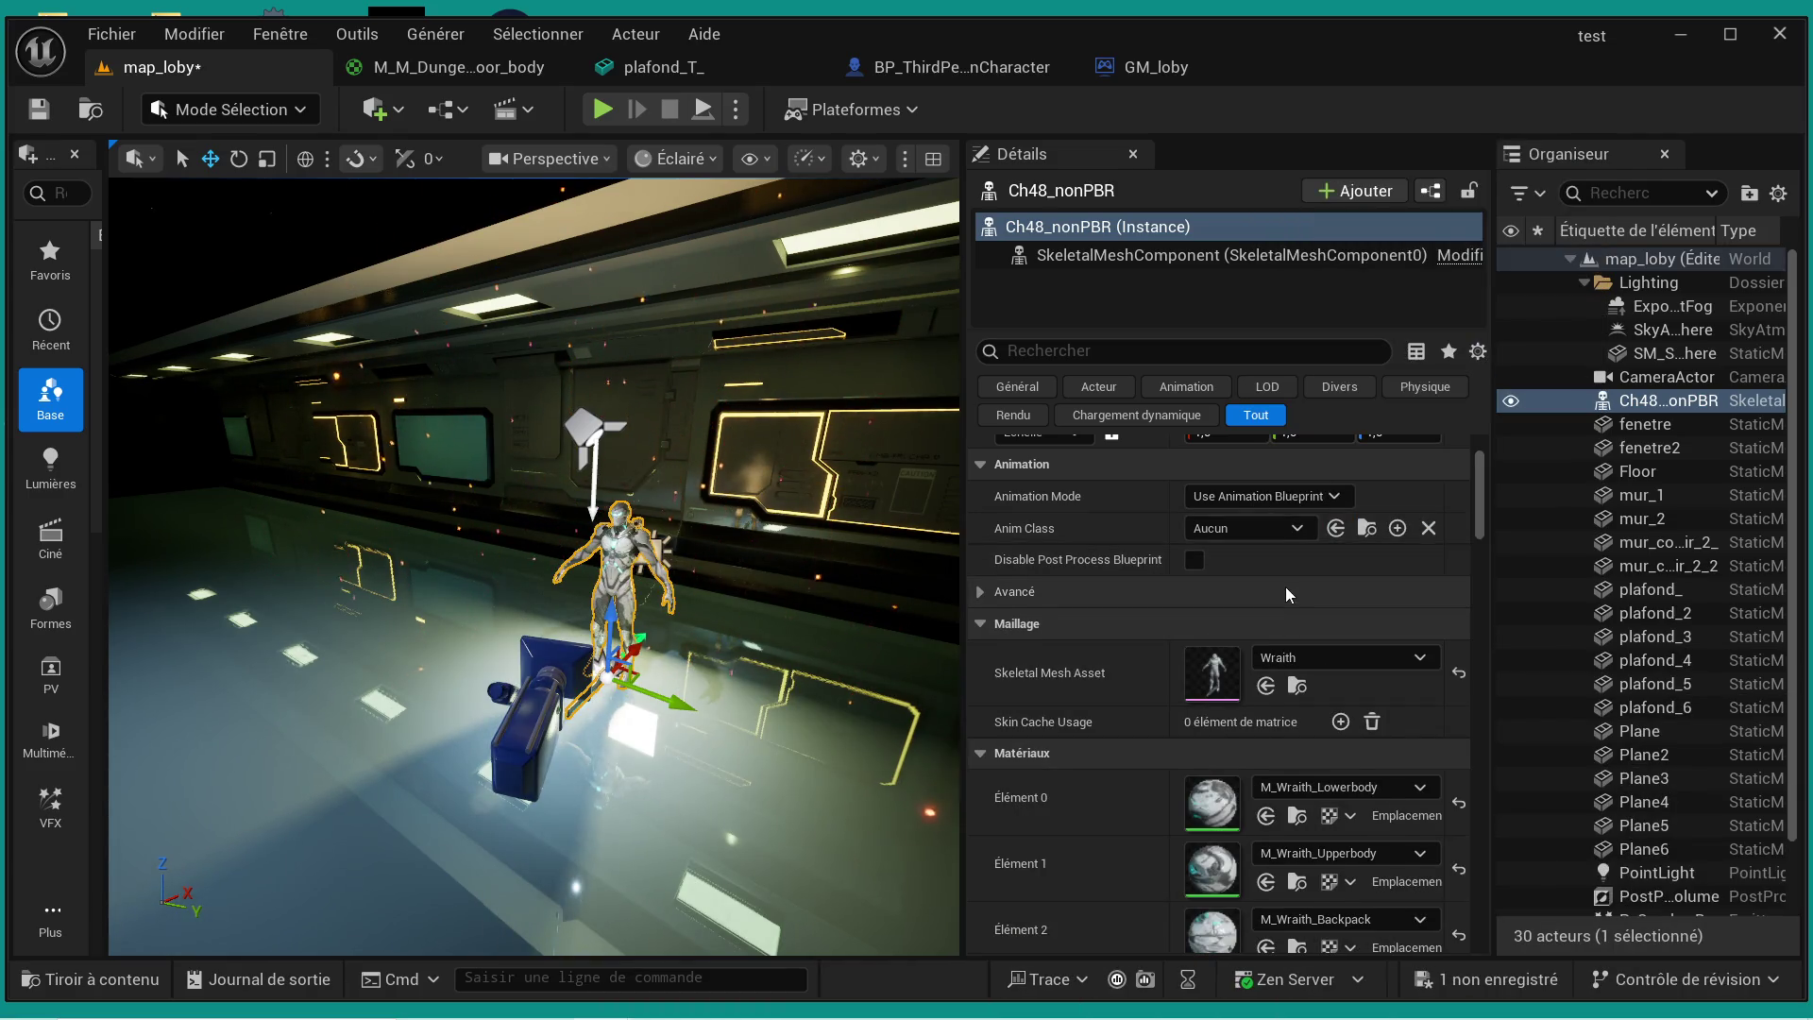
scroll(1279, 584, up, 1)
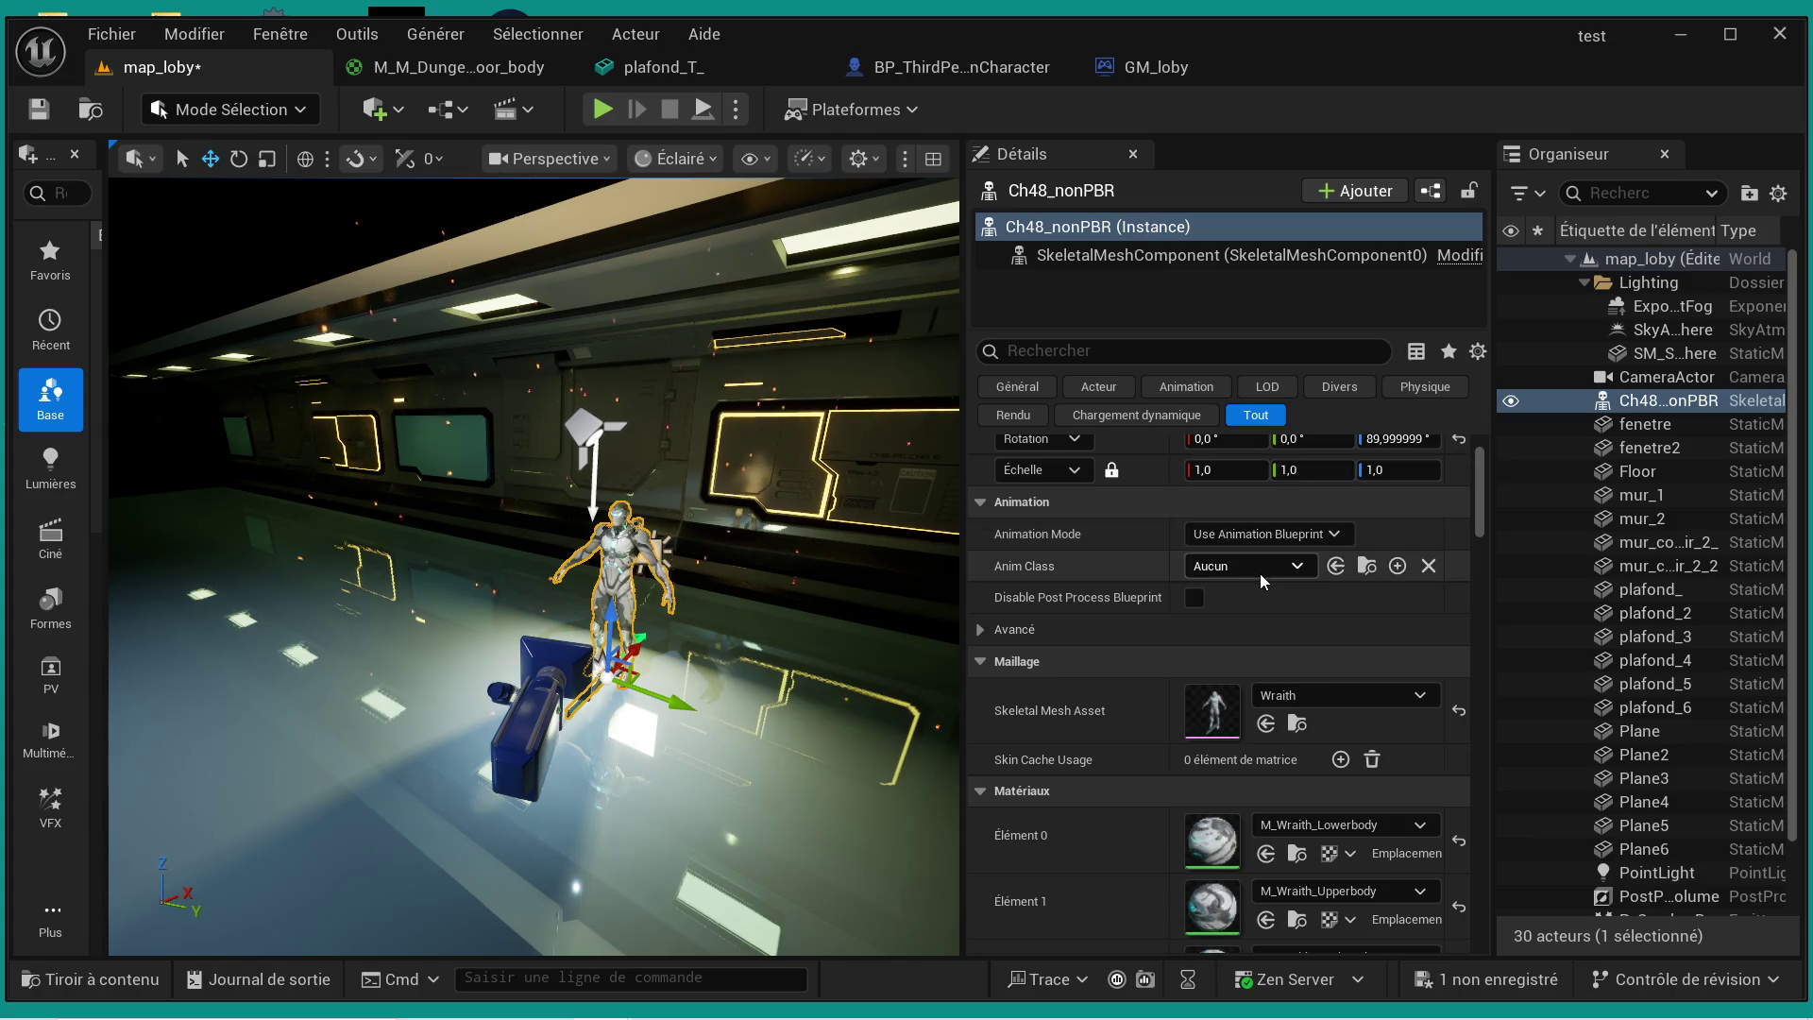
click(1270, 569)
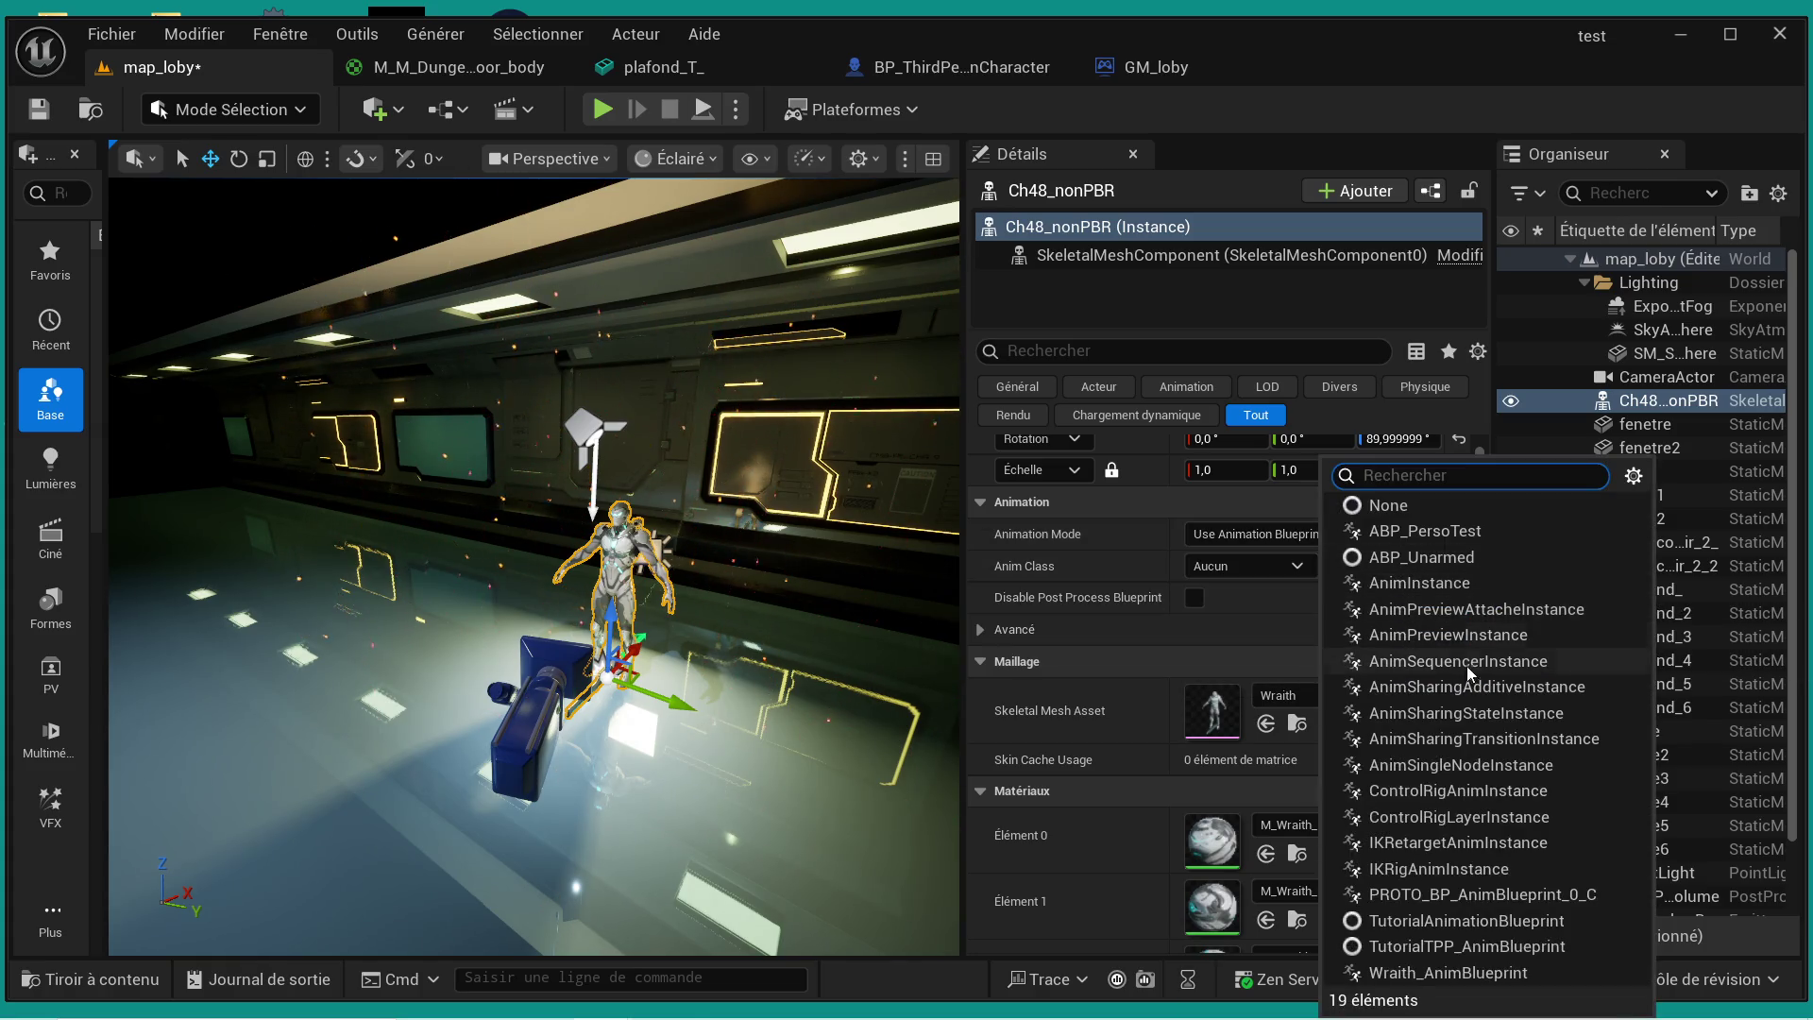
click(1407, 973)
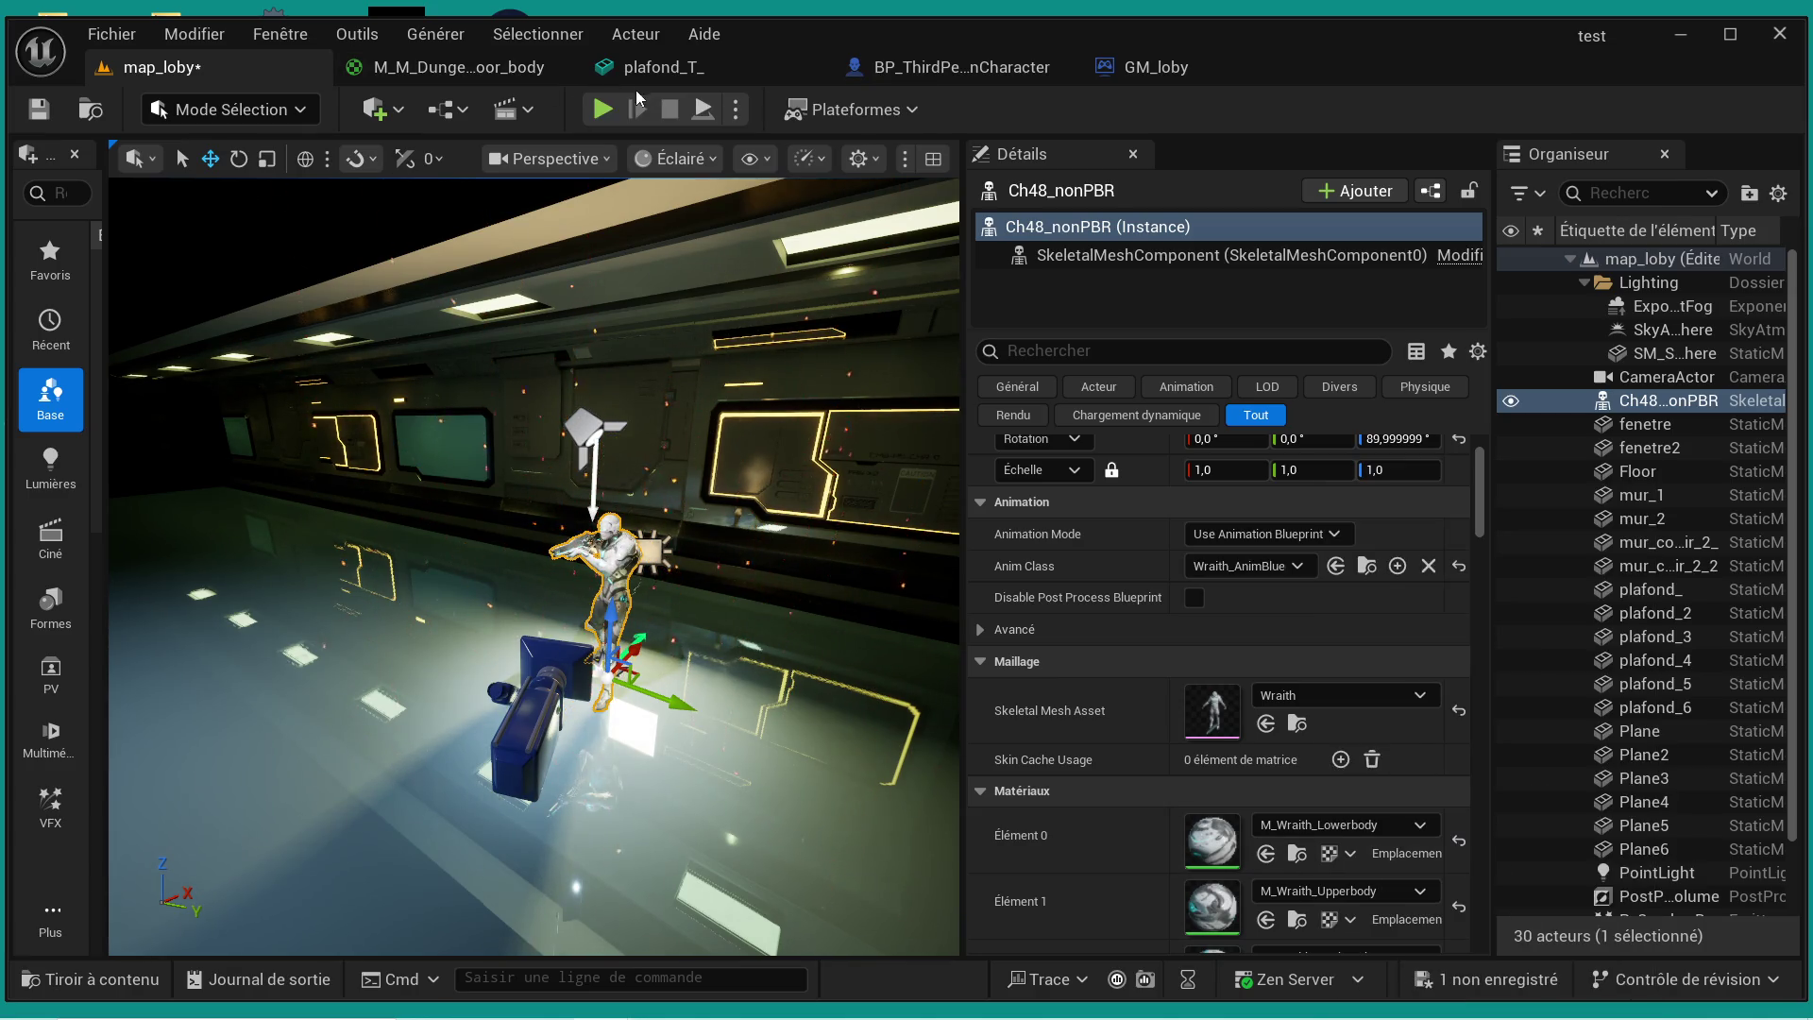
- Play-test map_loby with the Wraith character in an enlarged game view, then stop
click(602, 109)
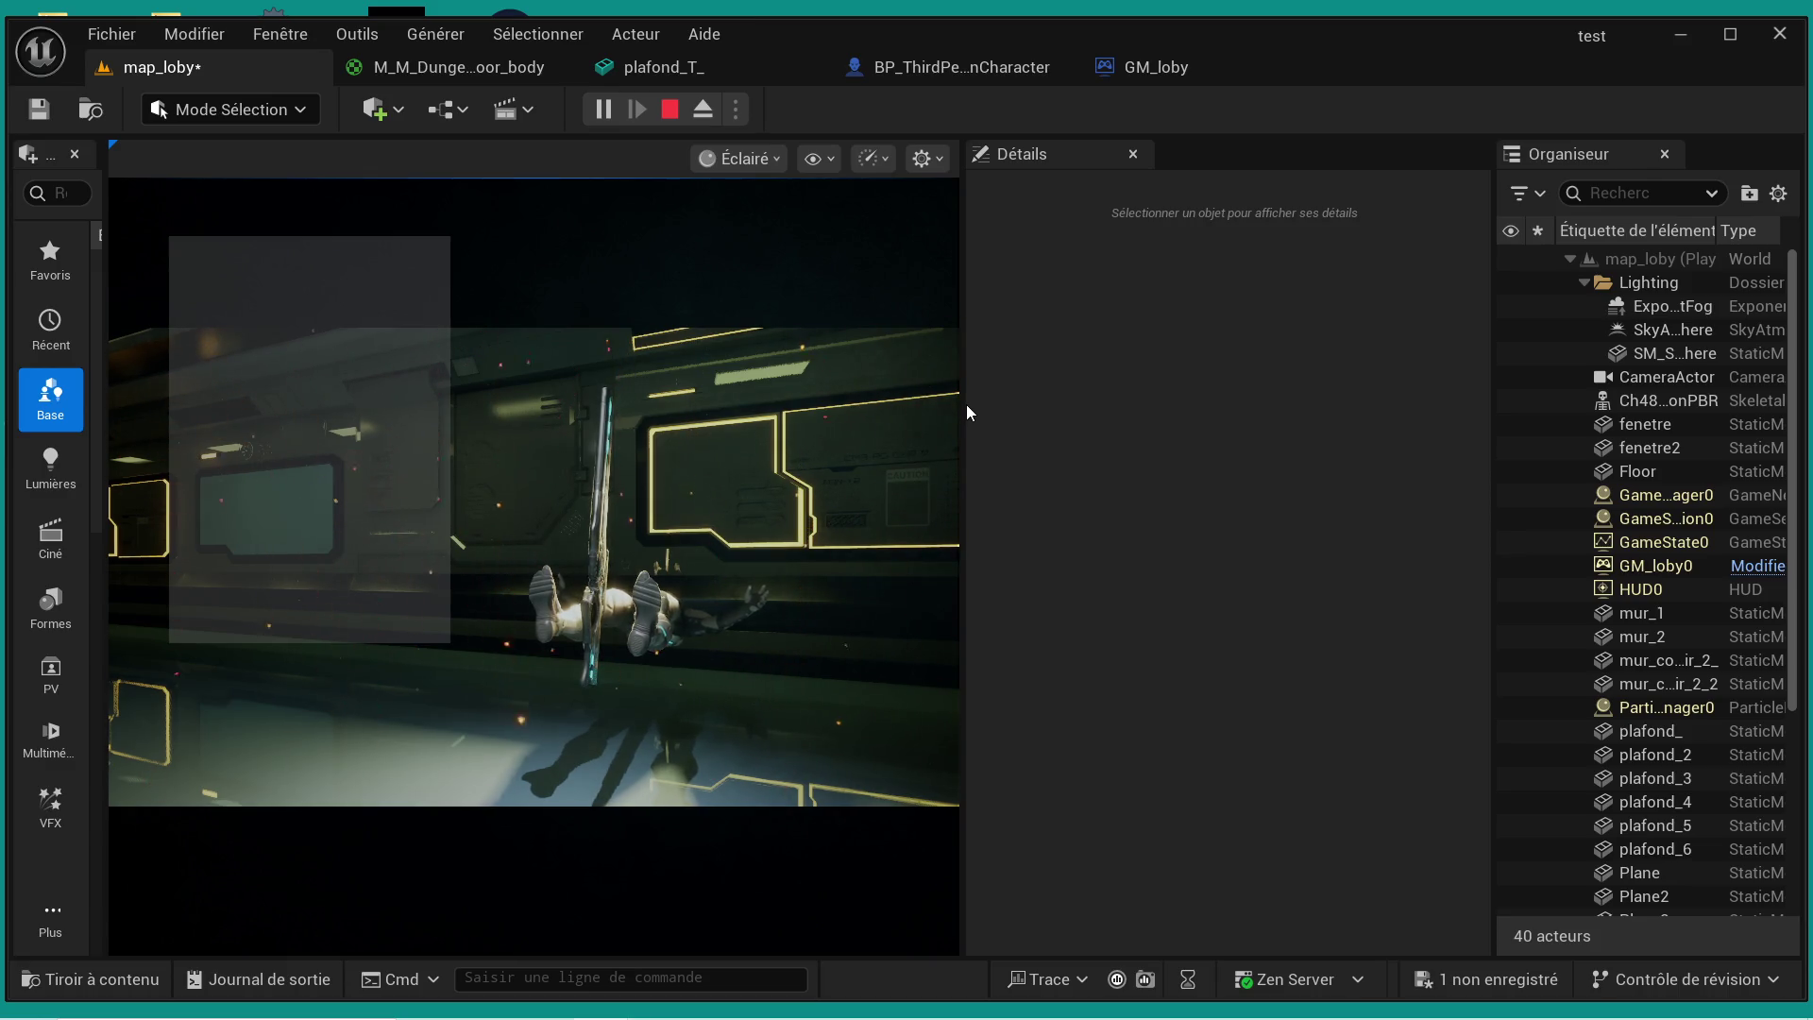
drag(963, 408, 1293, 465)
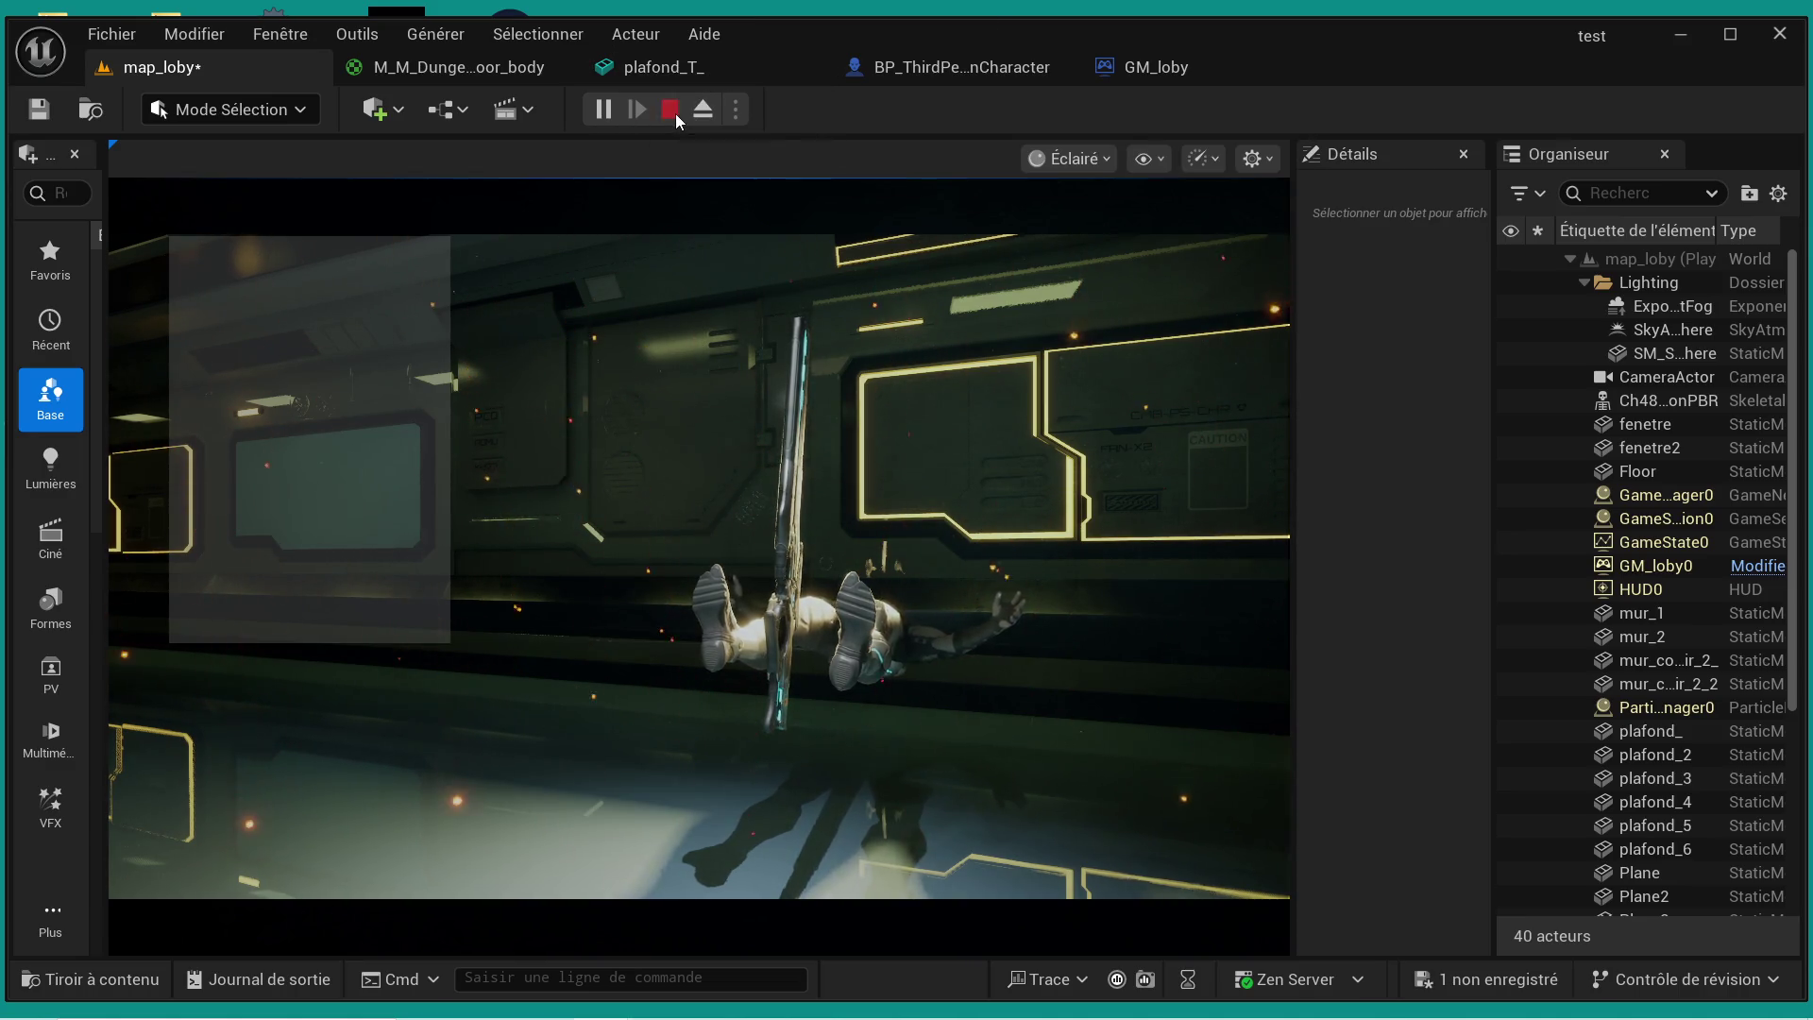
click(672, 110)
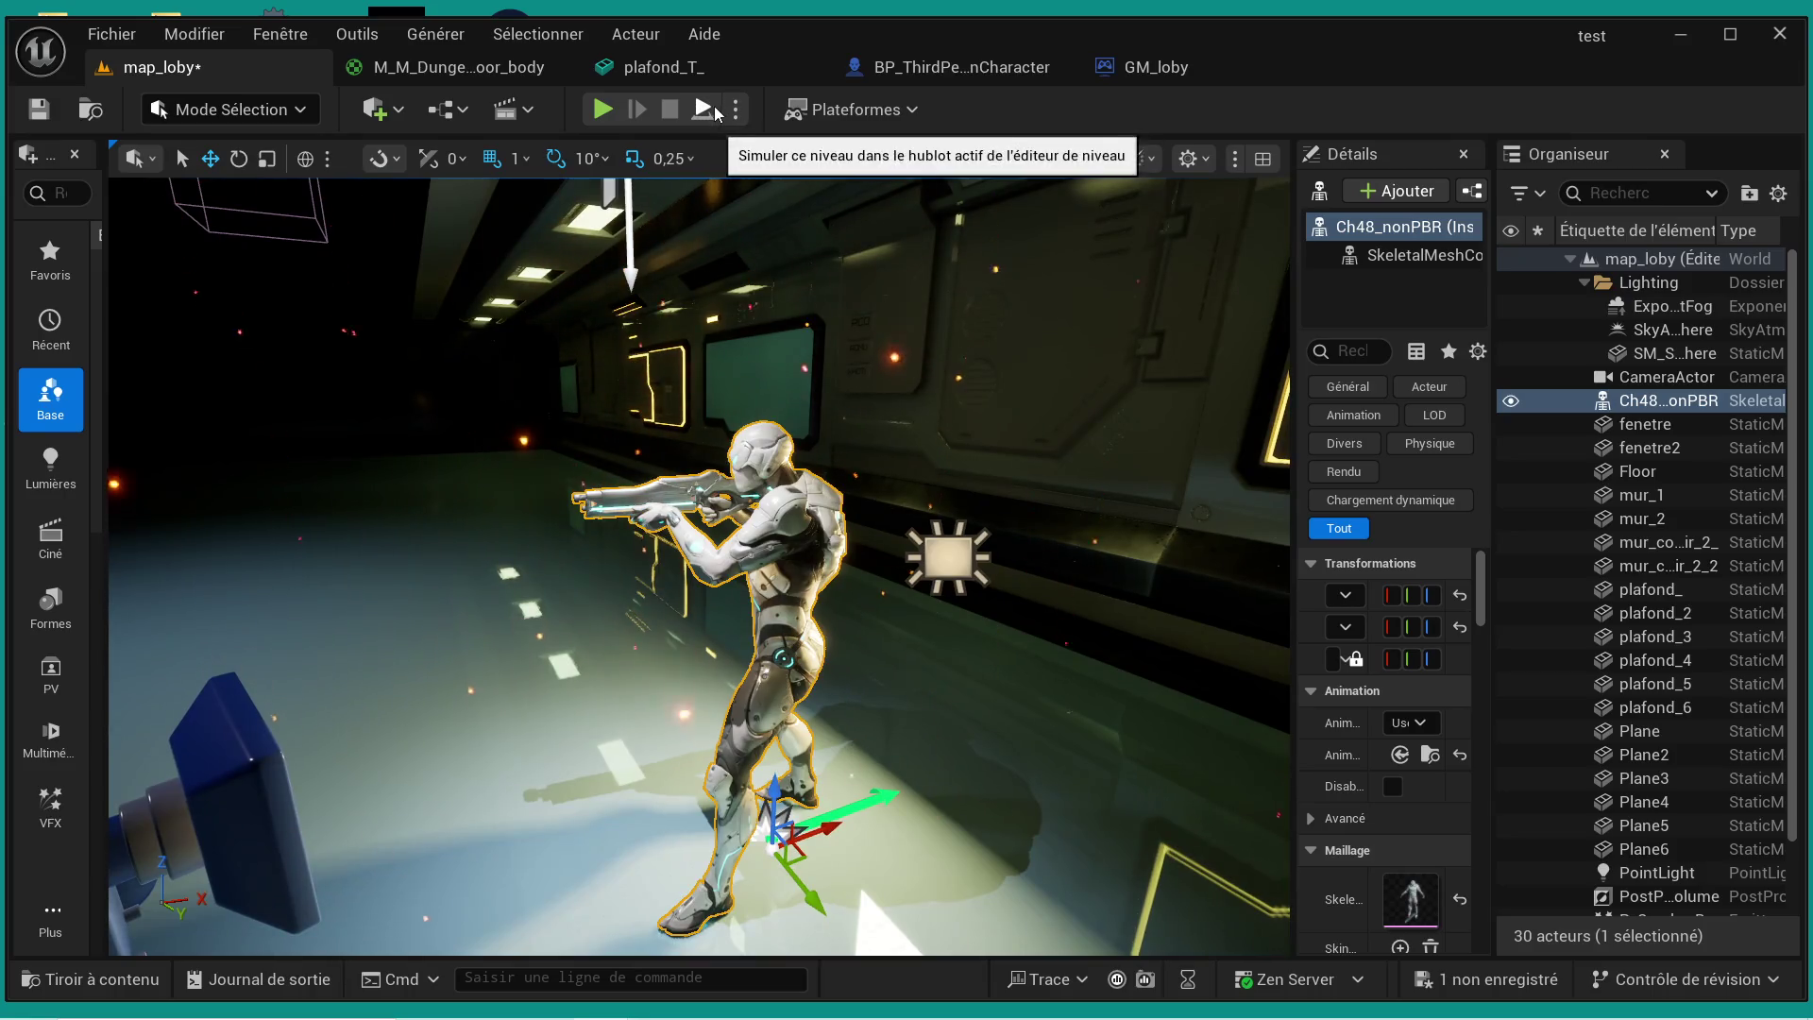
- Simulate the level, focus on the ragdolling character and review its properties, then stop
click(714, 114)
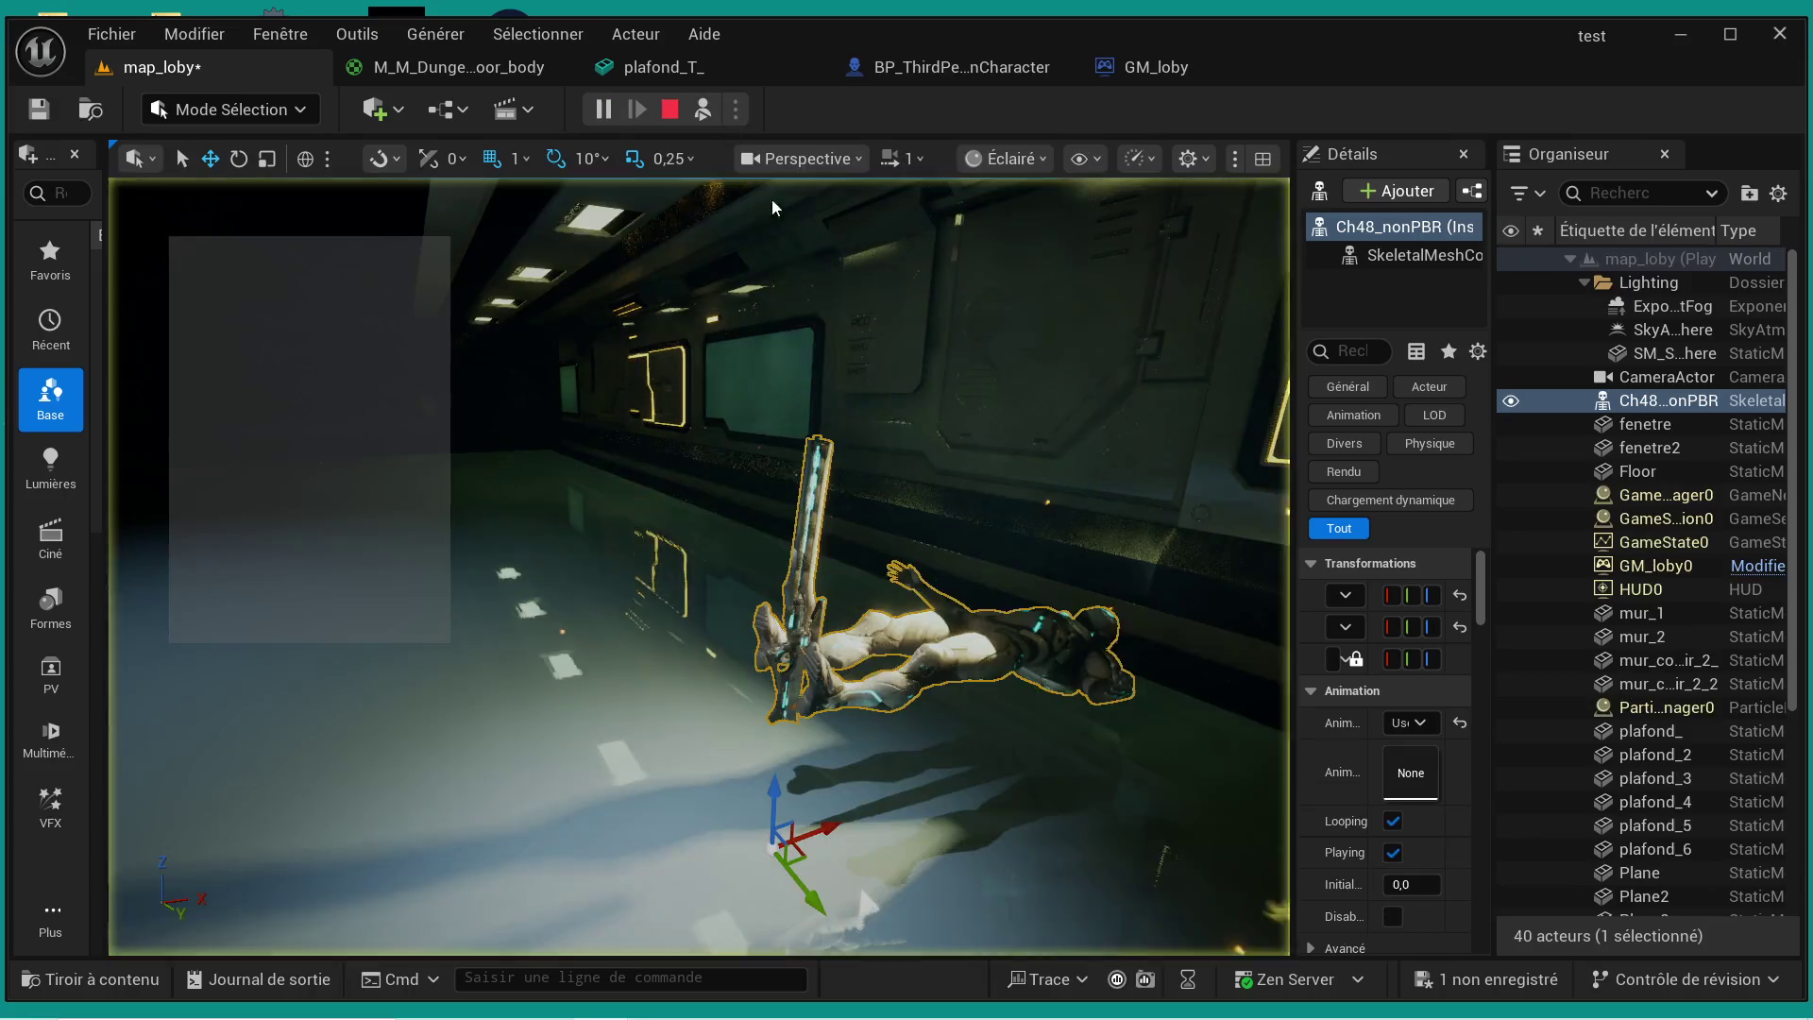
key(f)
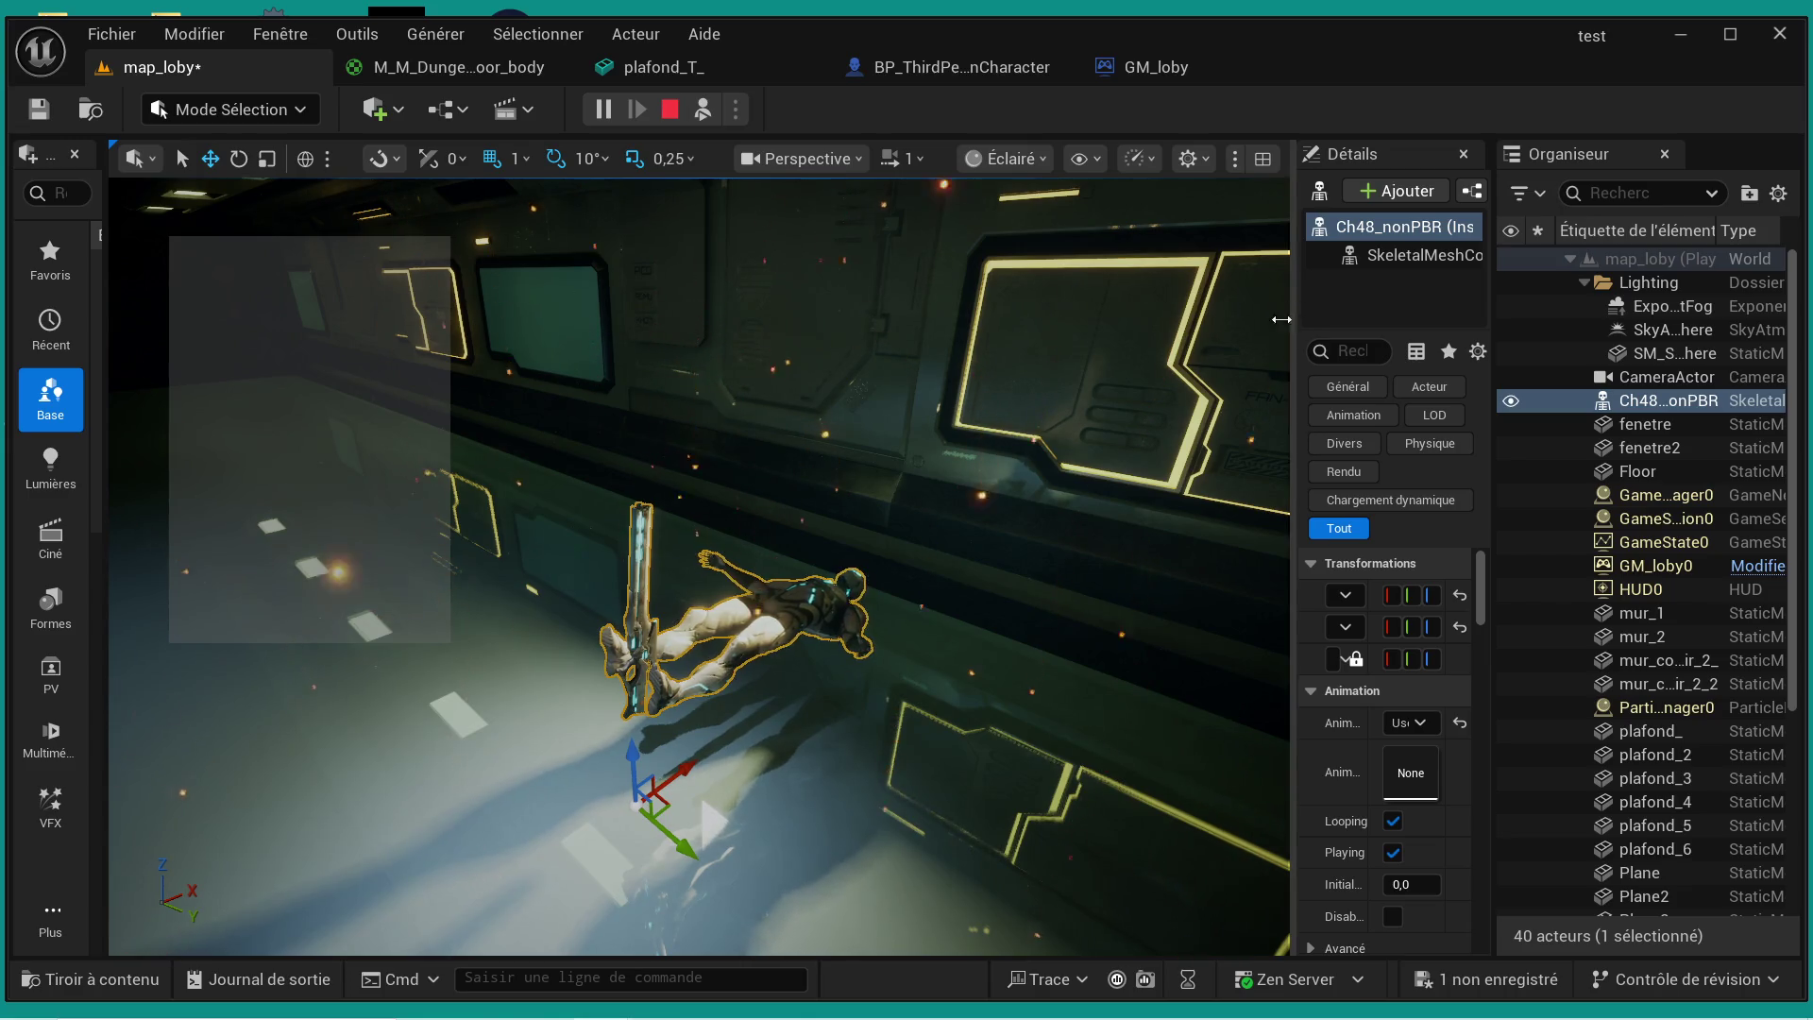
mouse_move(1301, 317)
mouse_down()
mouse_move(1073, 364)
mouse_move(1029, 396)
mouse_up()
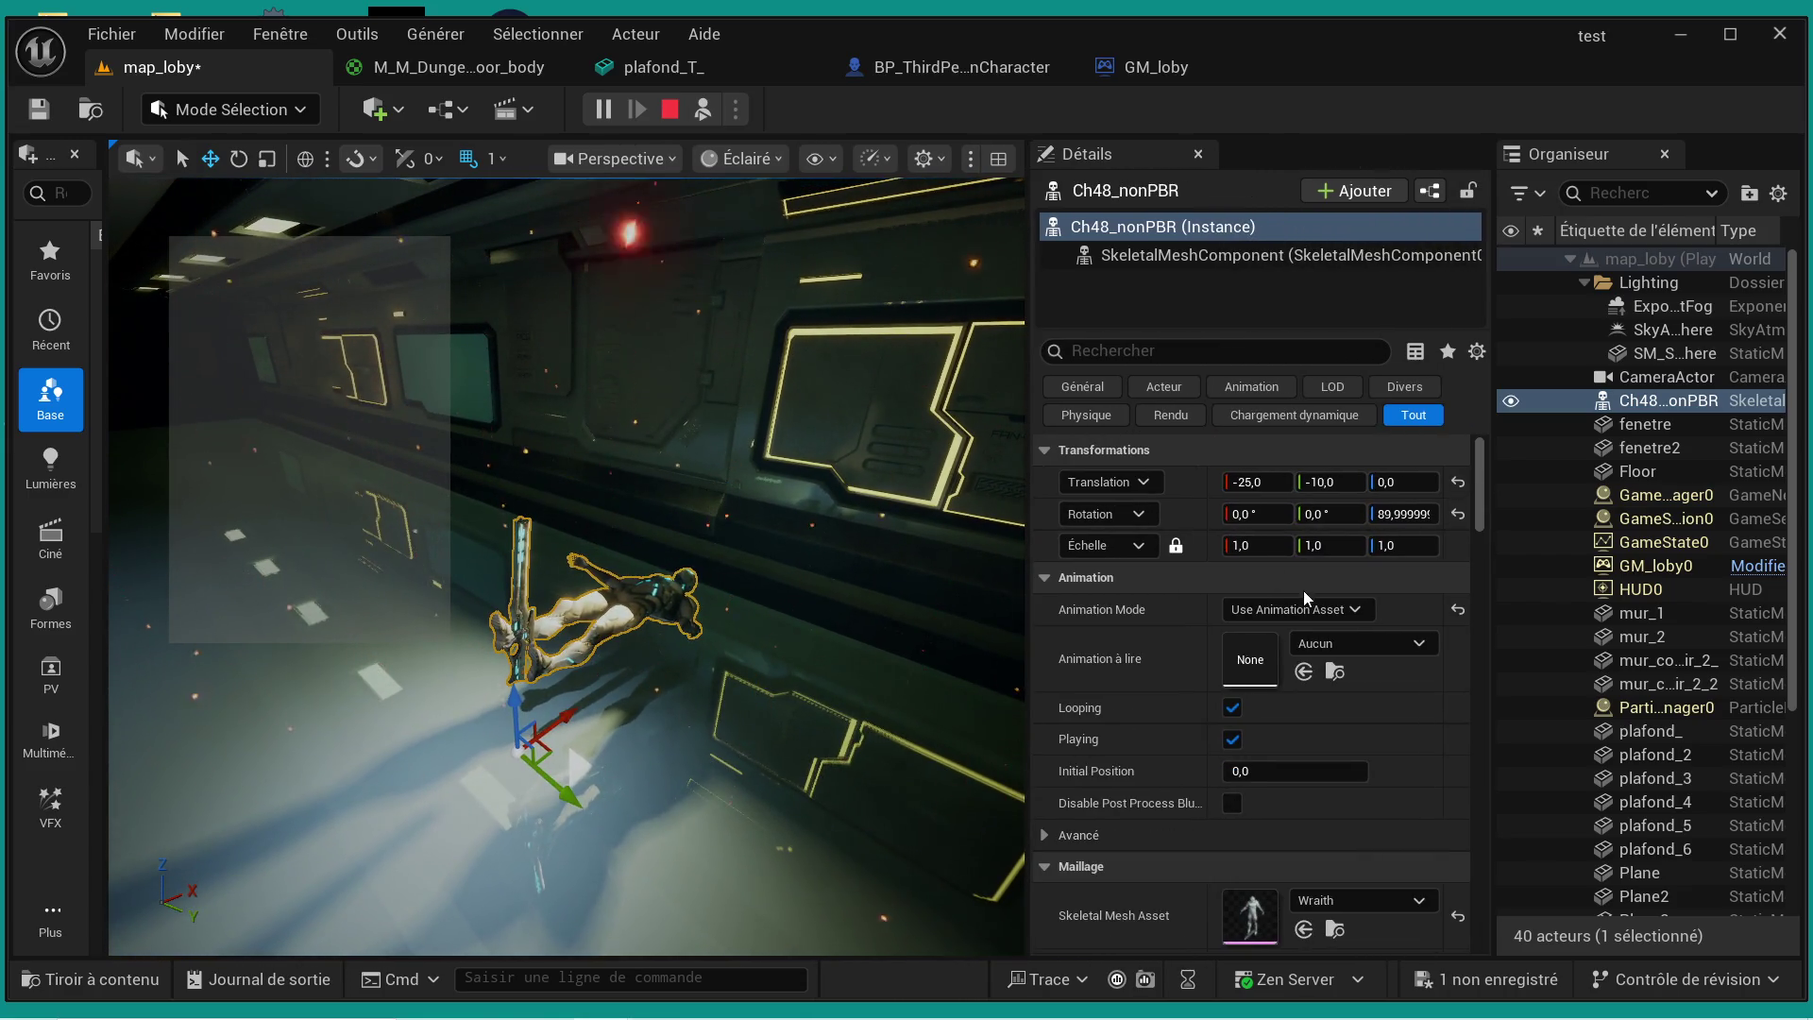
scroll(1349, 683, down, 1)
scroll(1377, 682, down, 2)
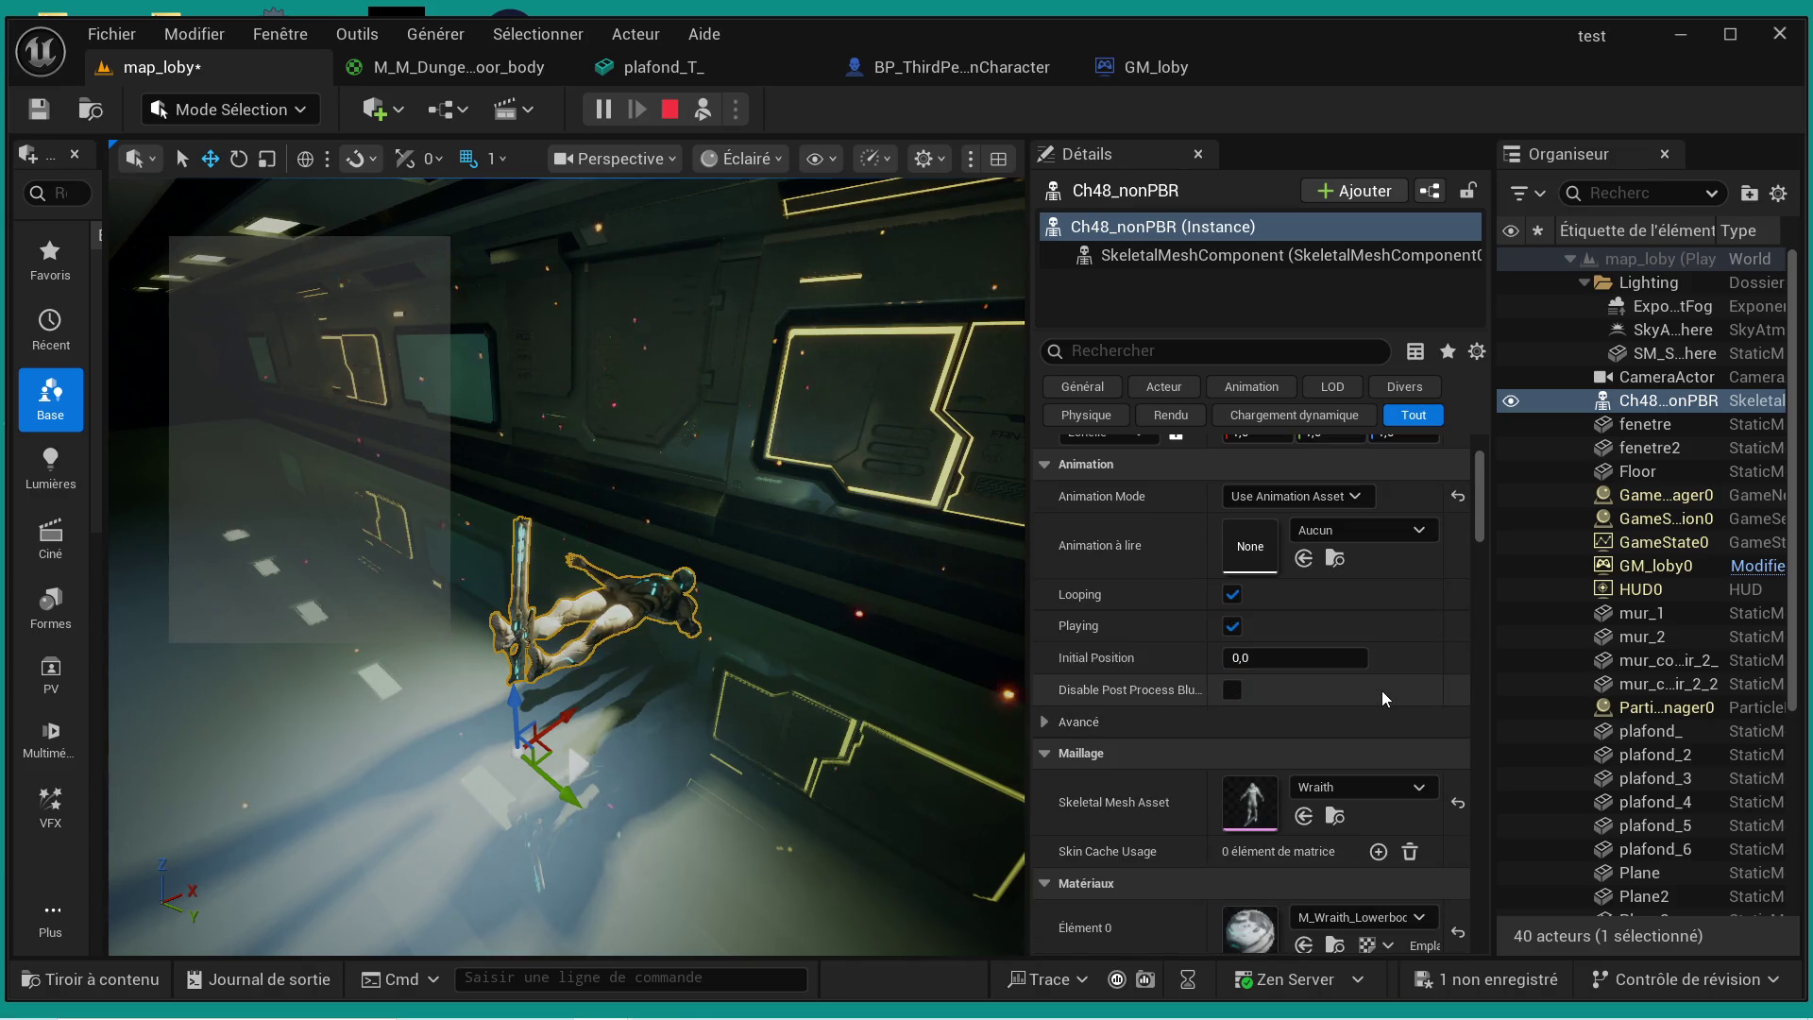
scroll(1381, 689, down, 2)
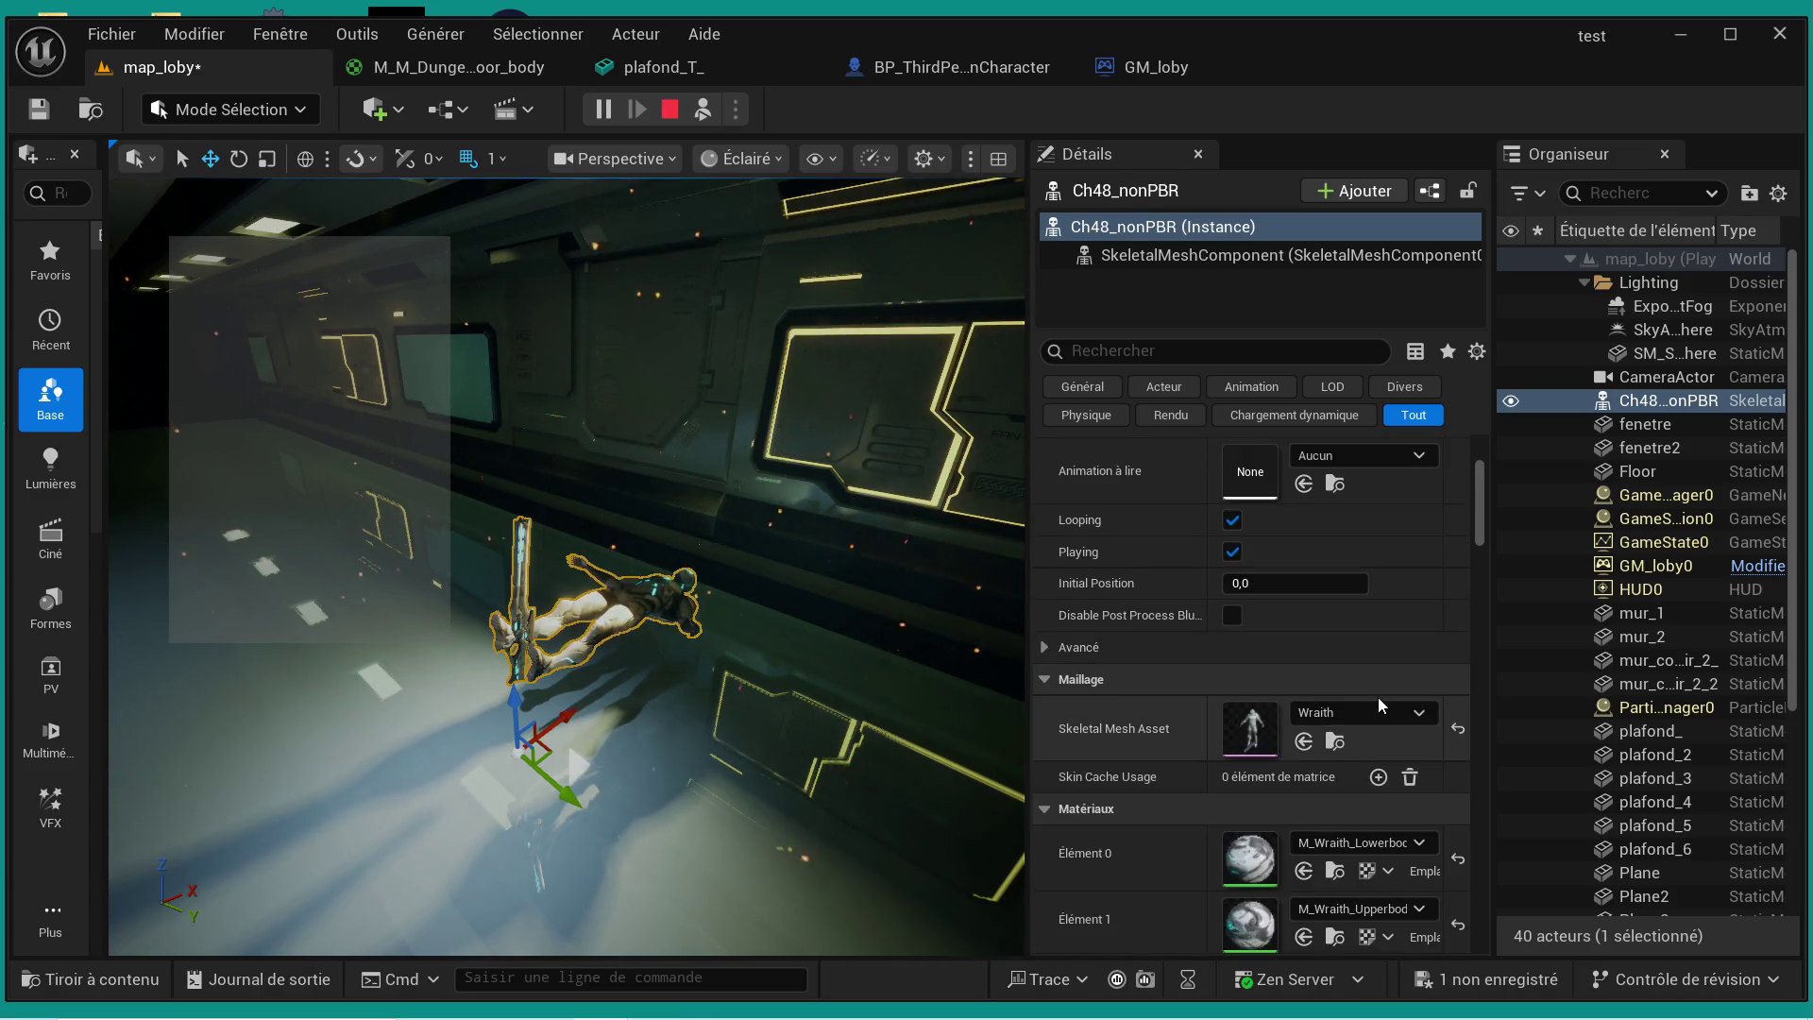
scroll(1379, 697, up, 5)
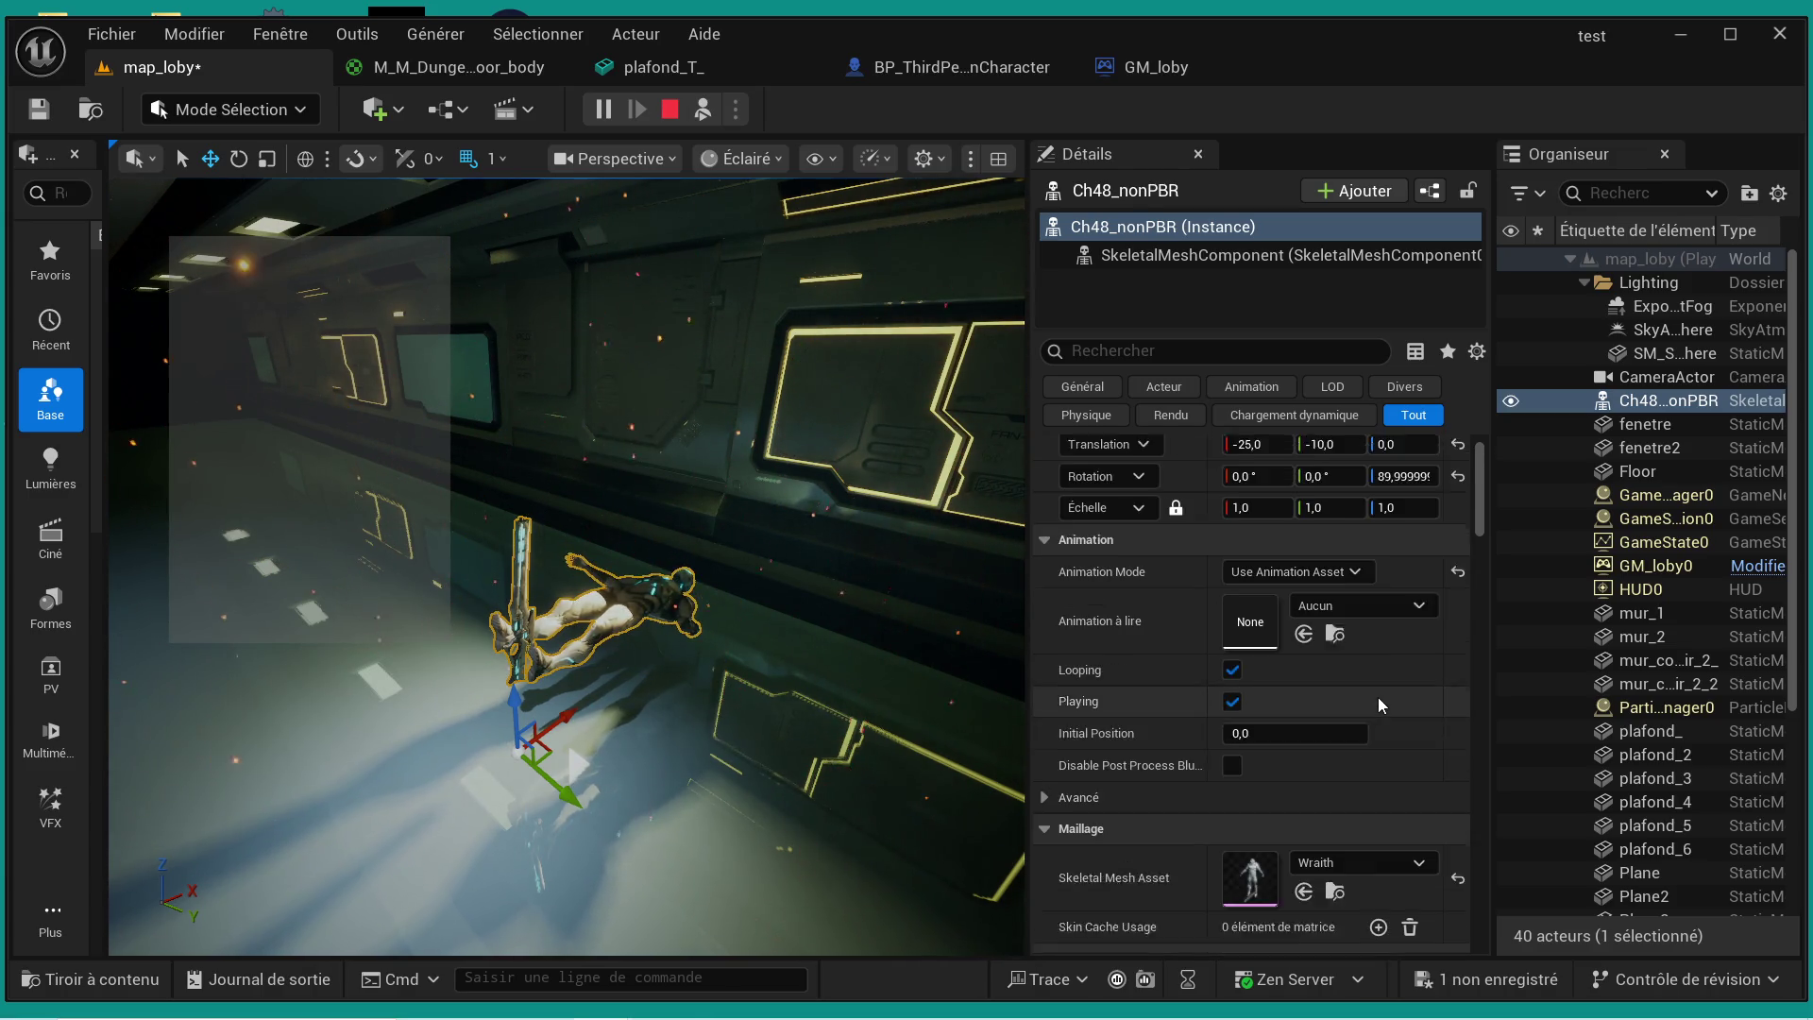
click(666, 113)
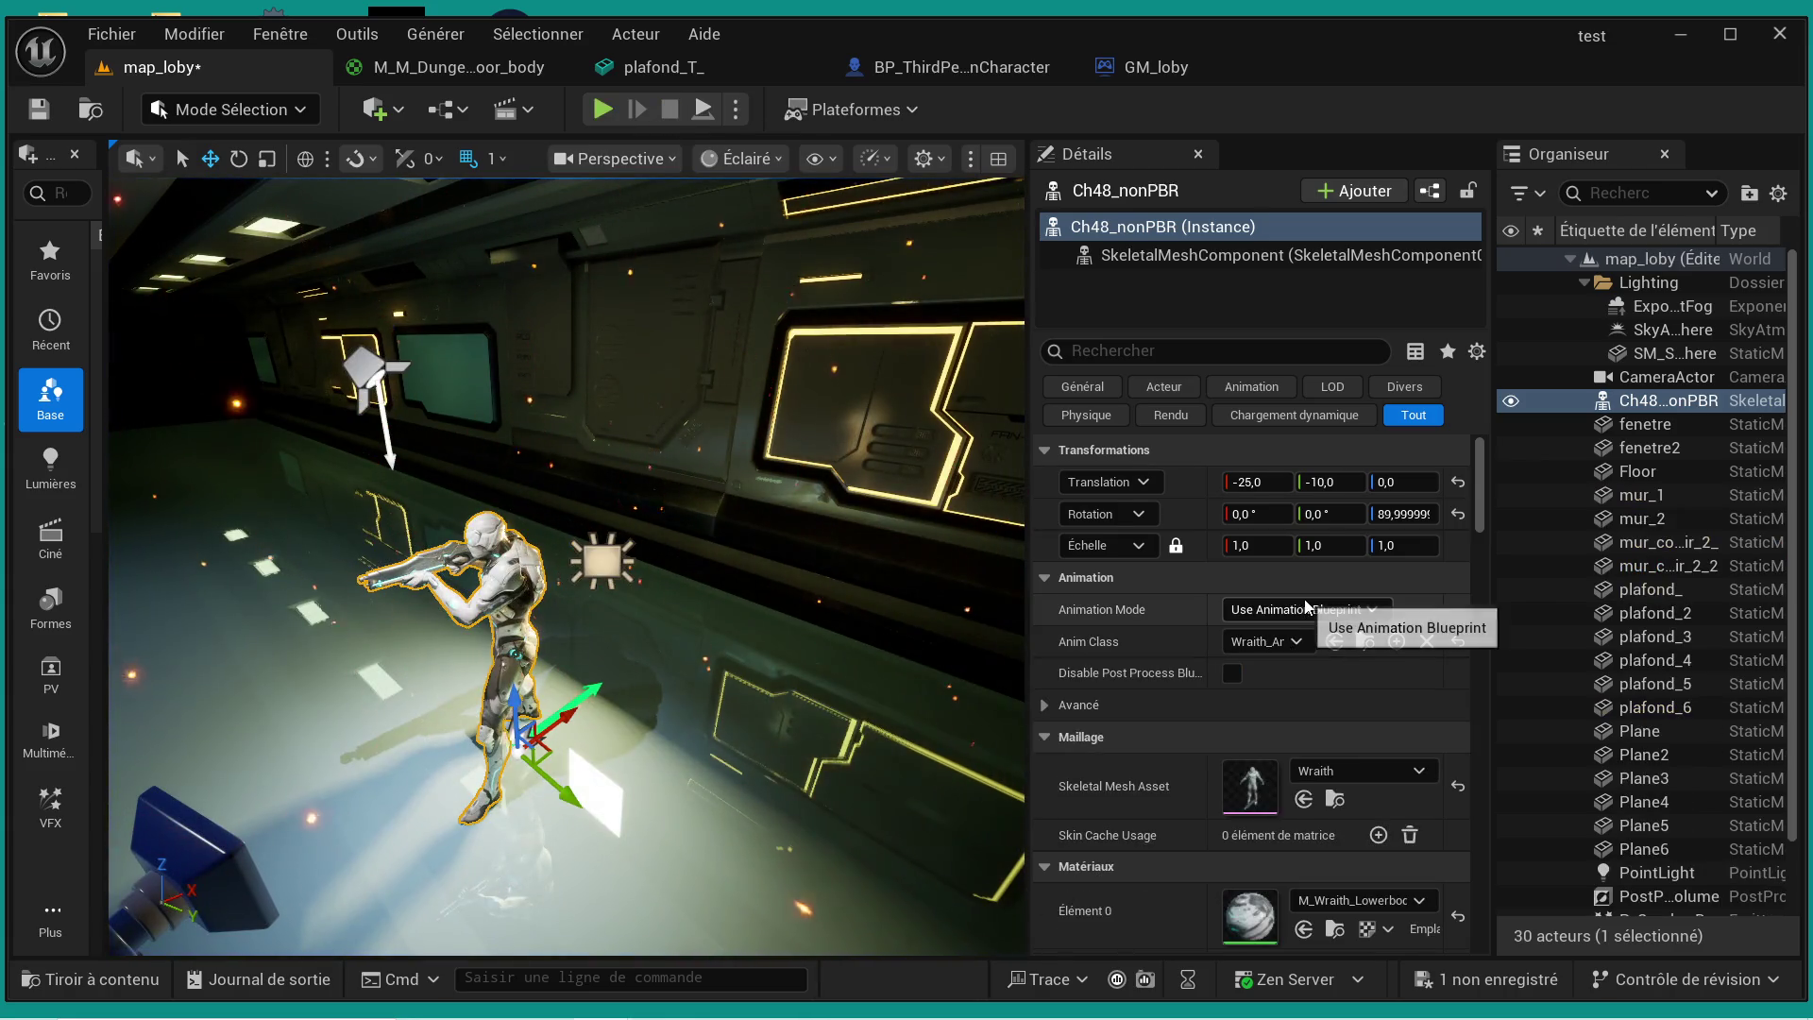
- Play-test the lobby level once more, then bring up the Windows Start menu
scroll(1328, 657, down, 2)
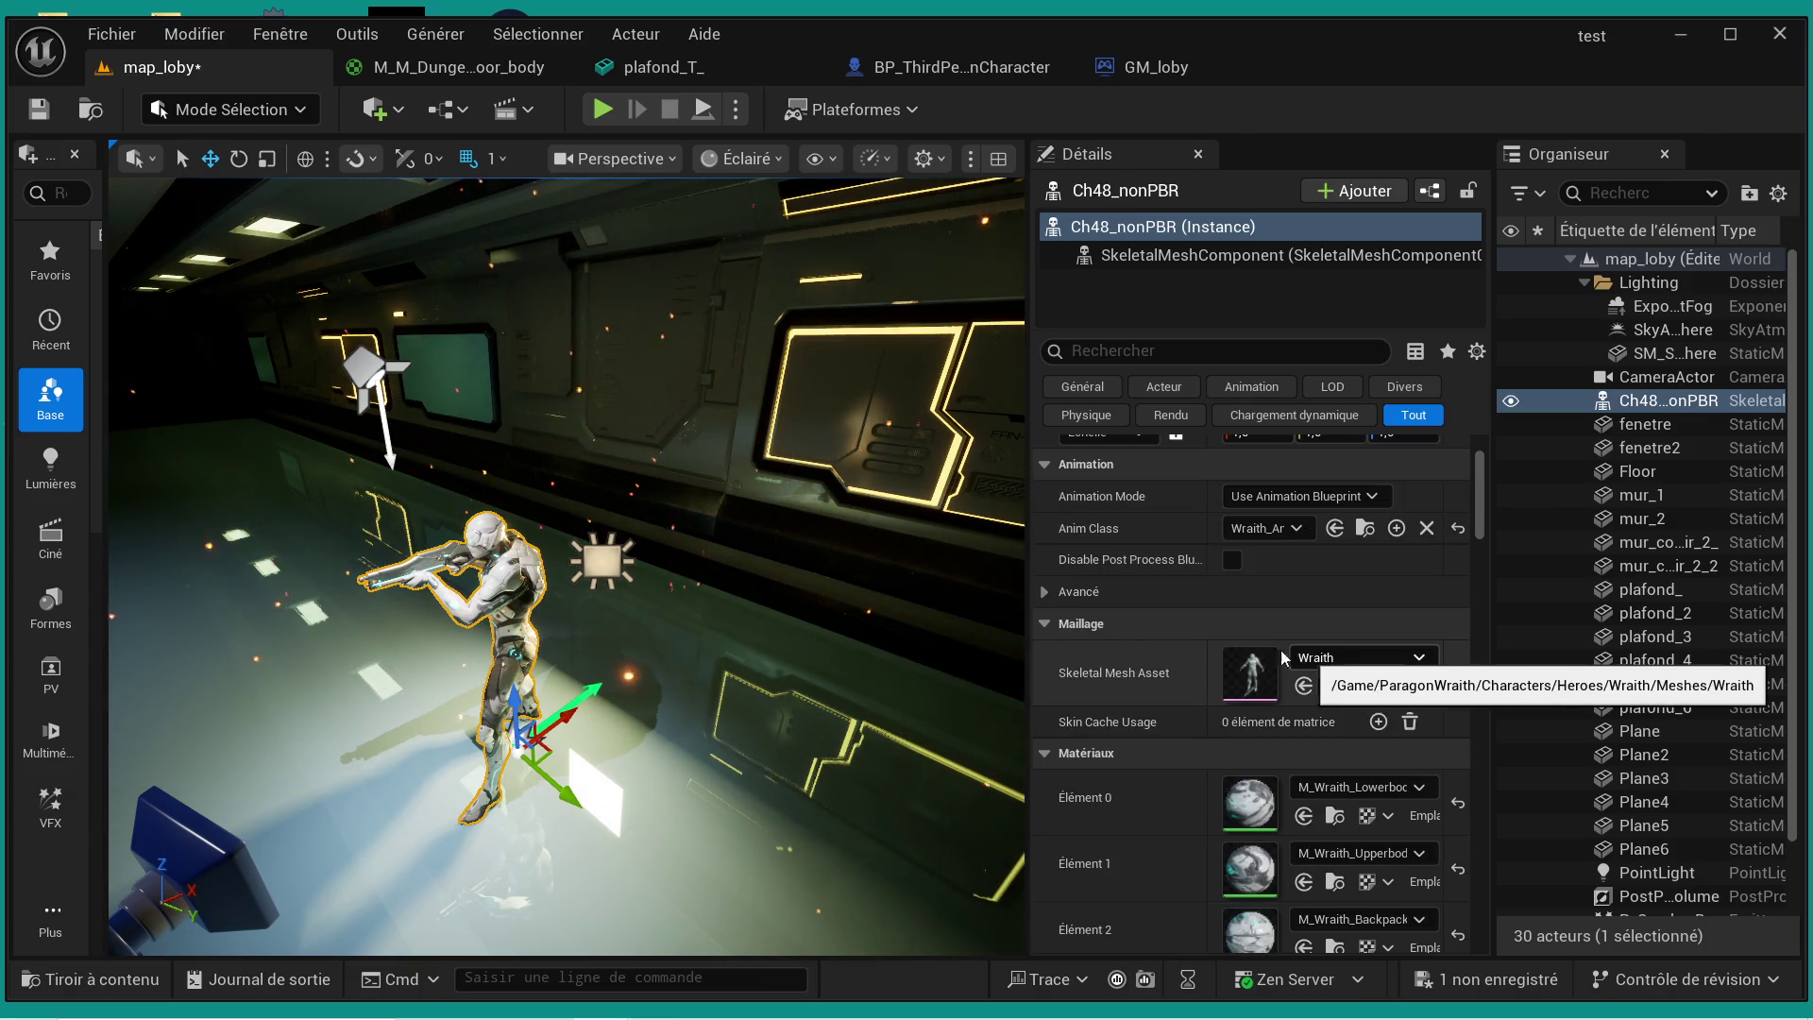
scroll(1234, 564, down, 1)
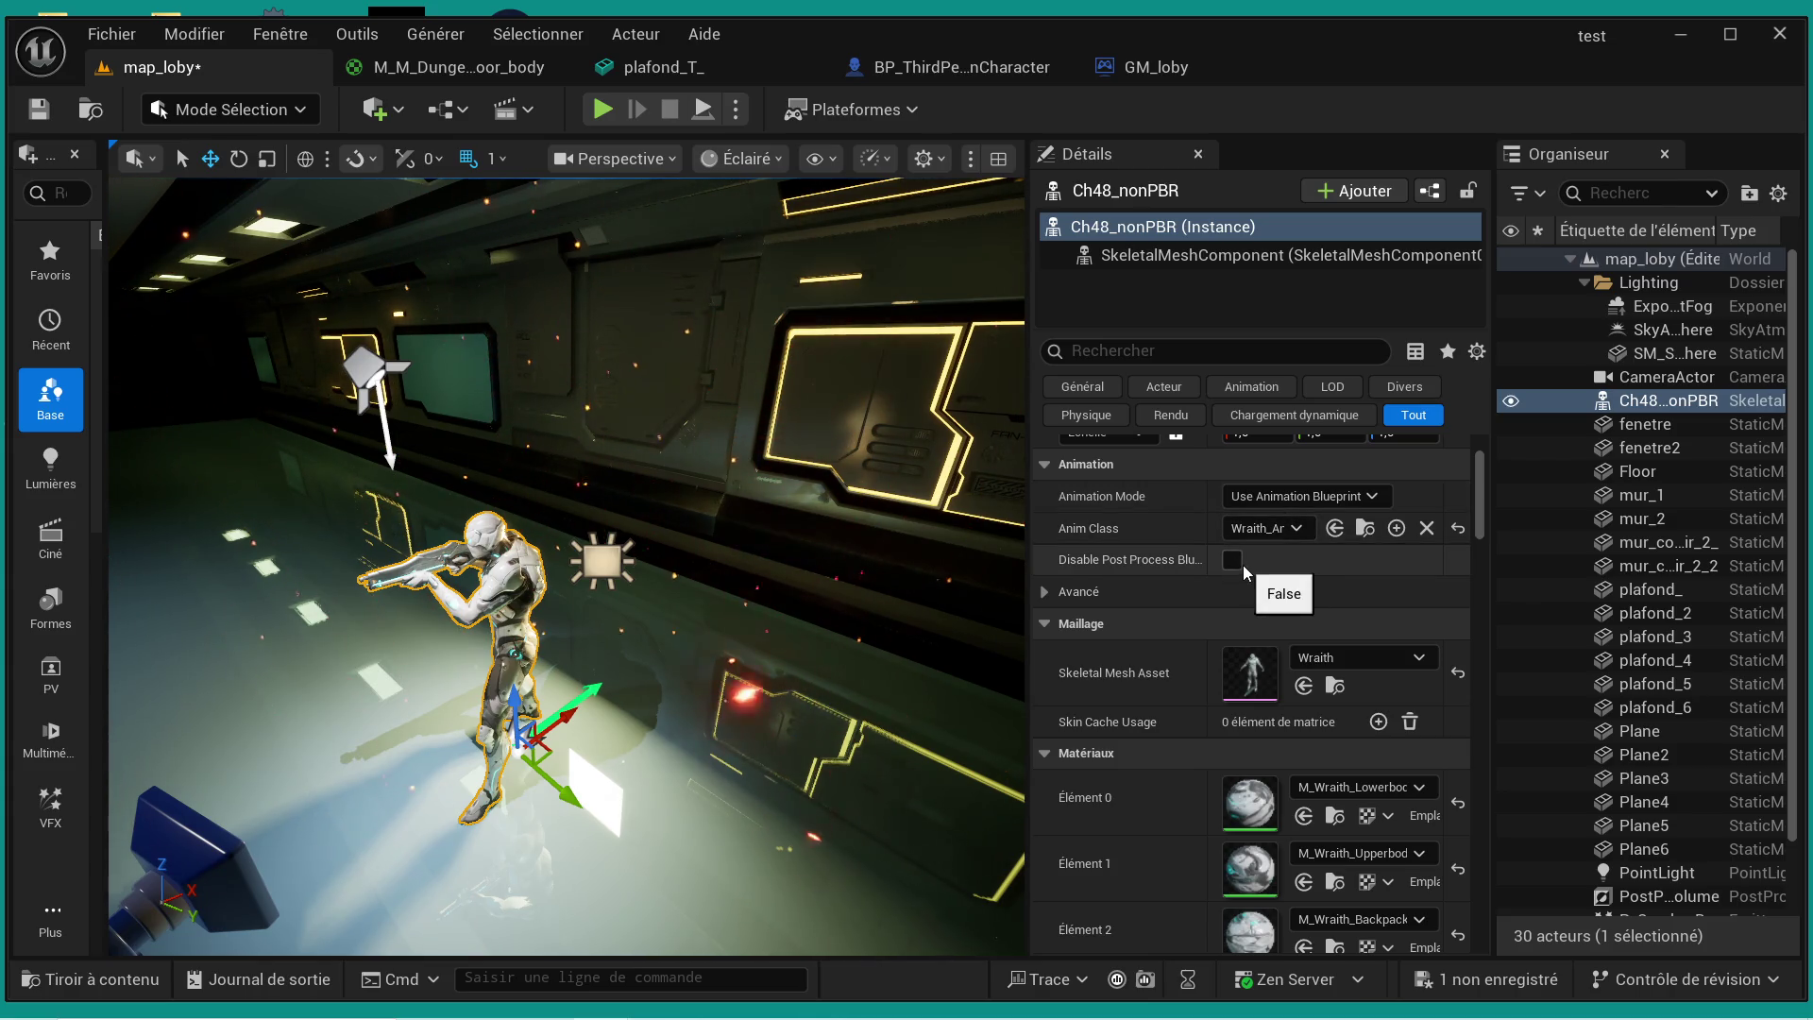
scroll(1245, 599, down, 2)
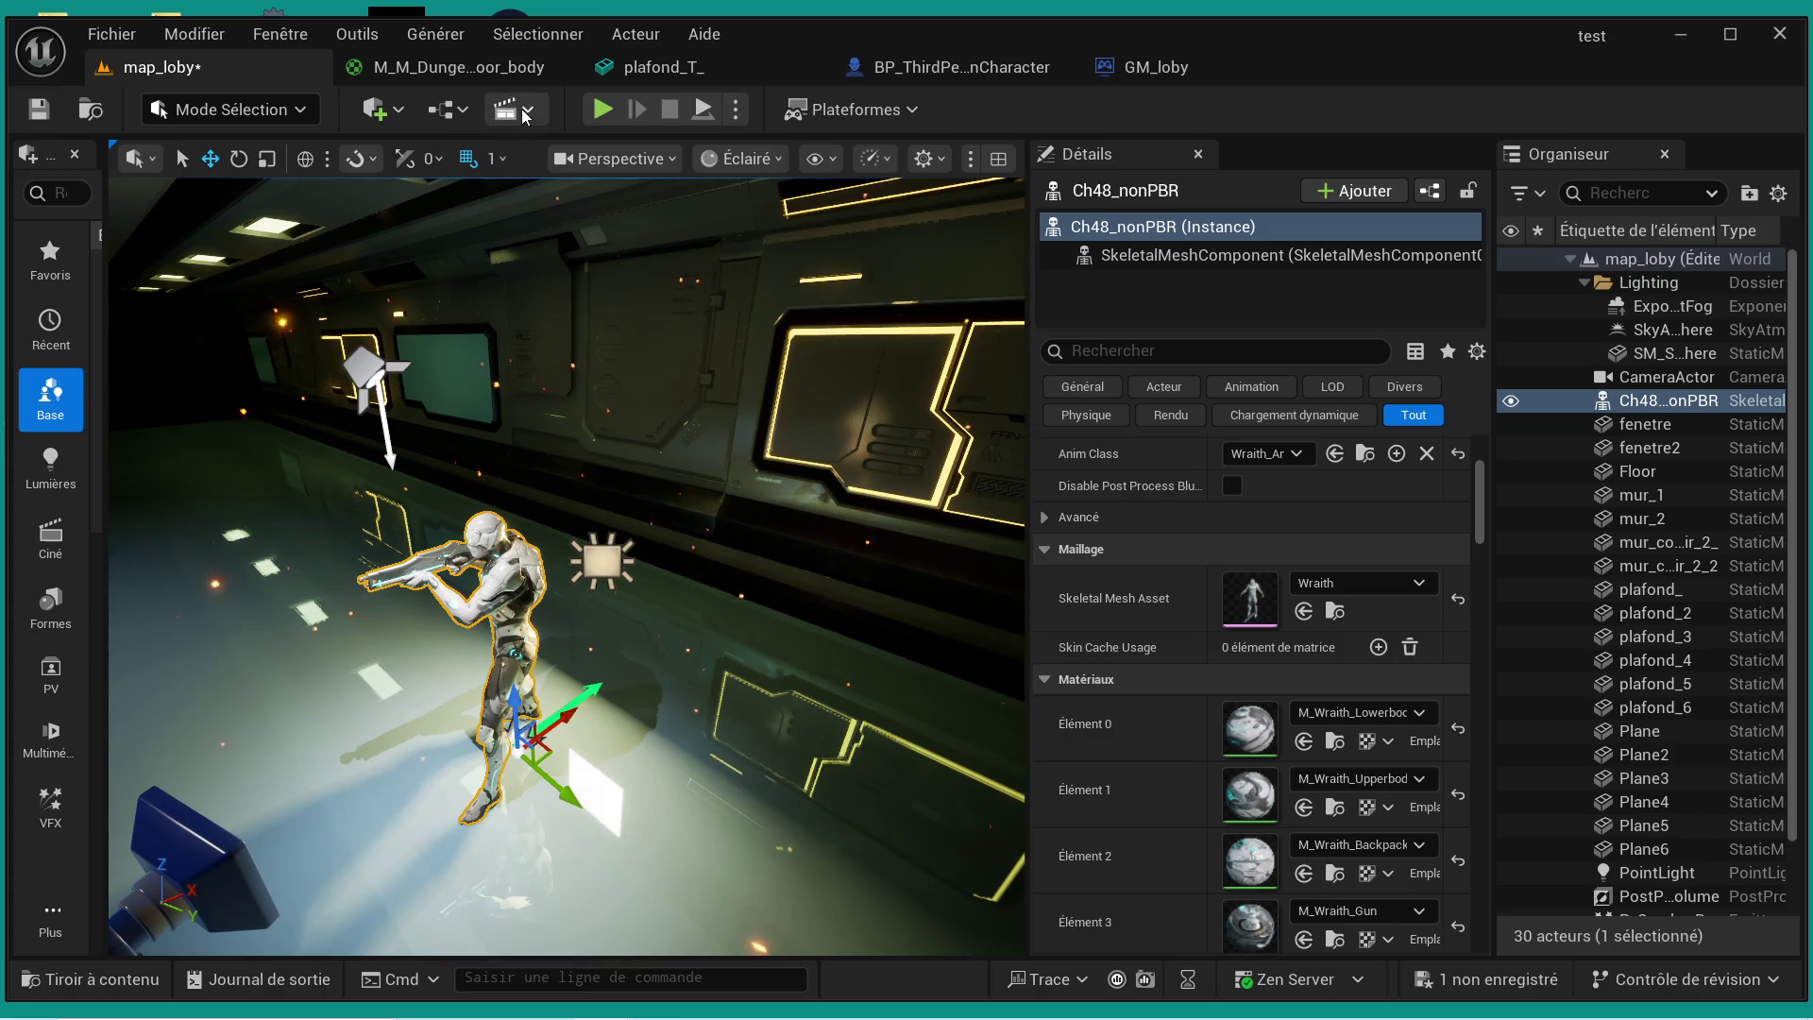
click(604, 112)
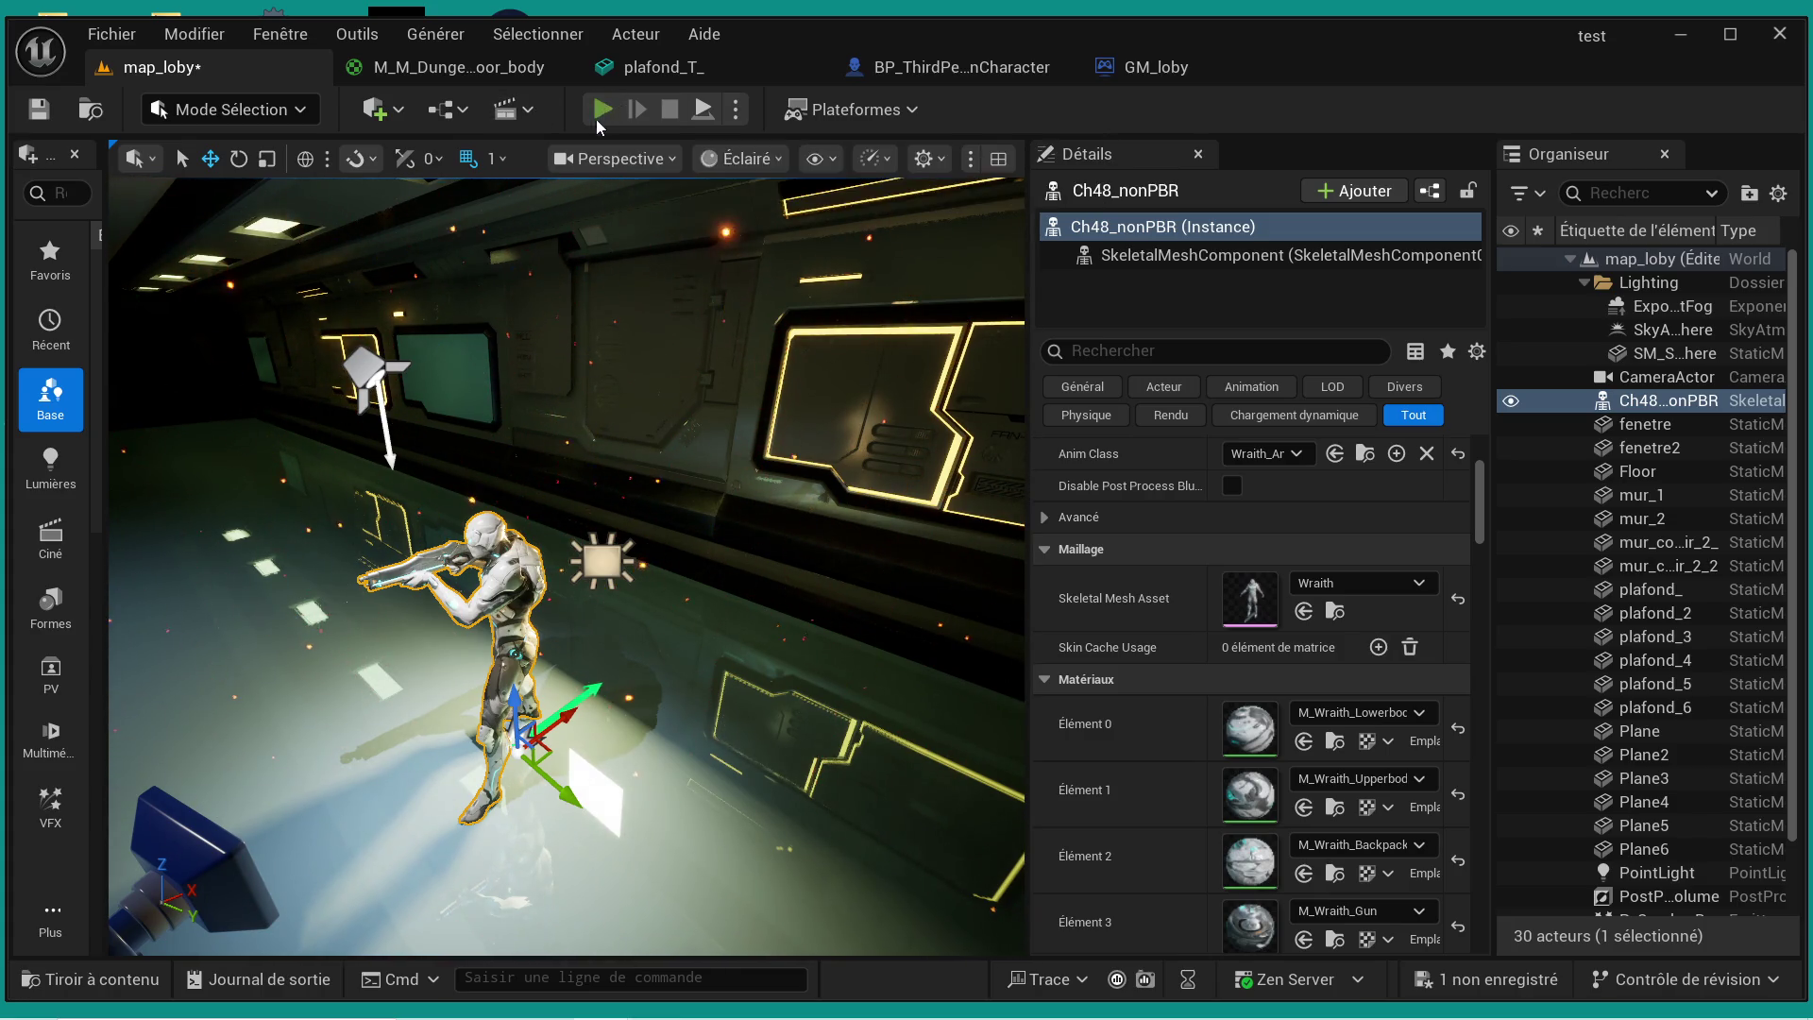
click(670, 112)
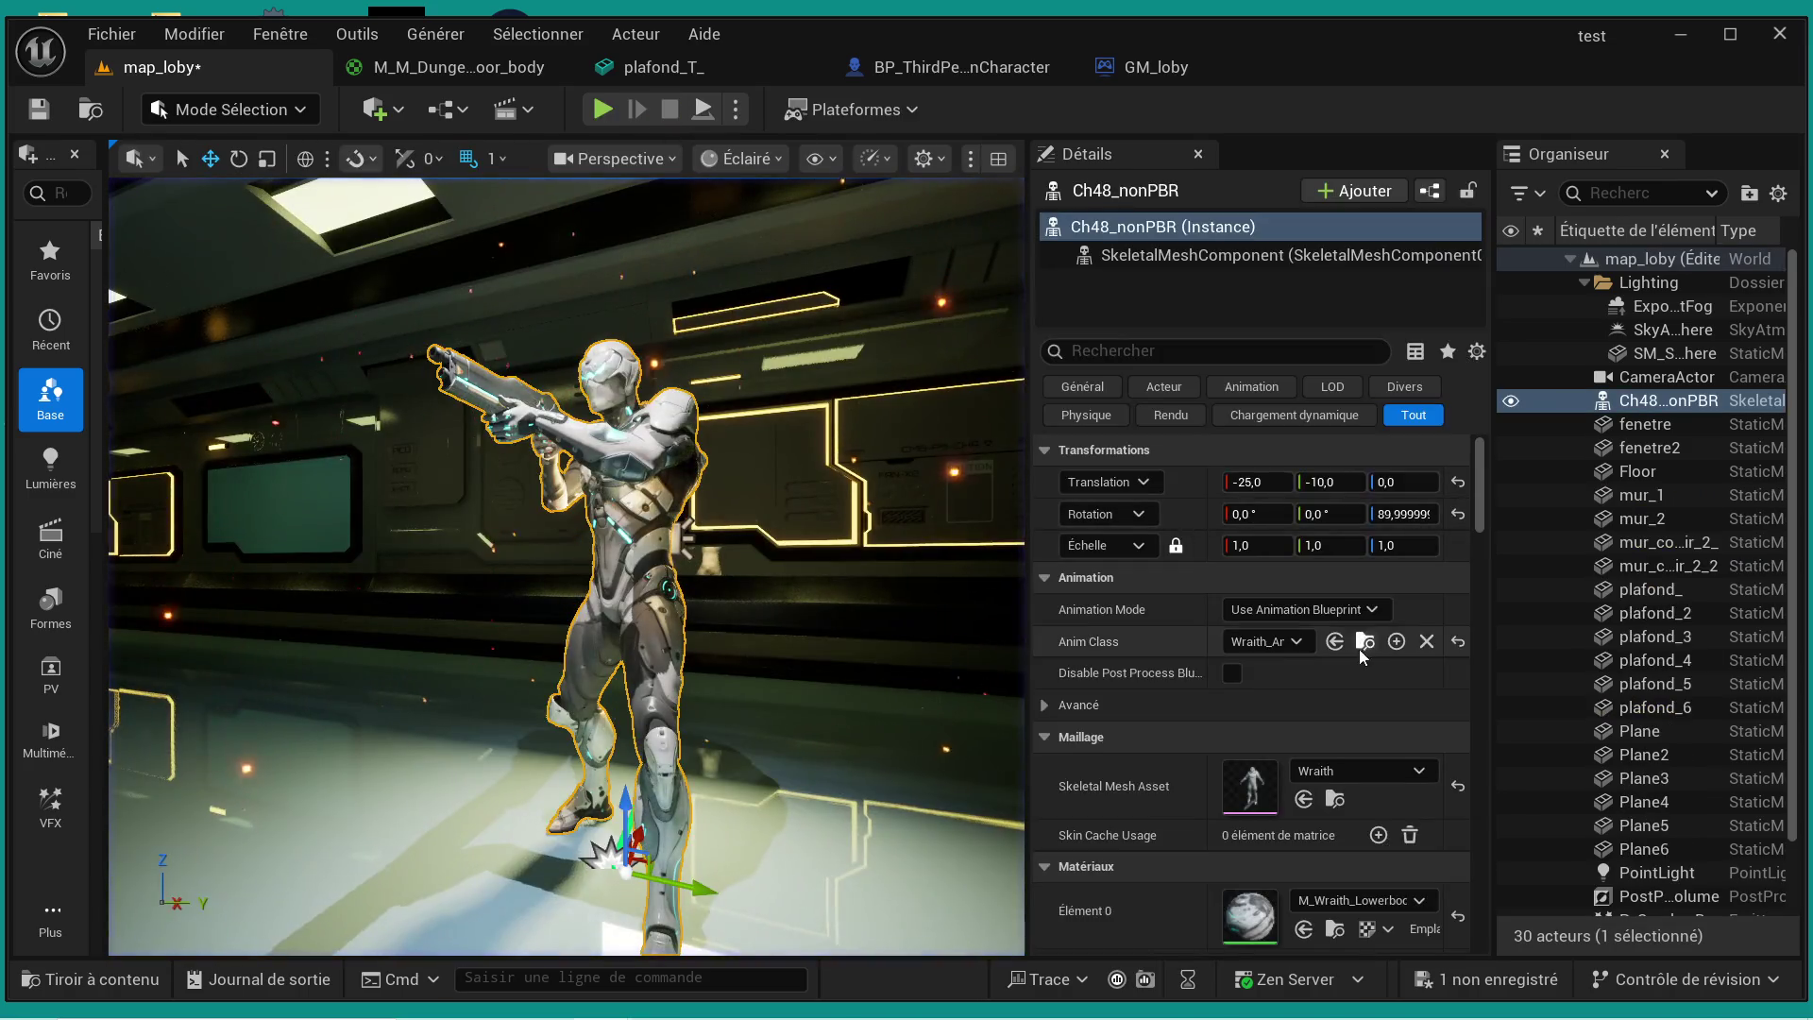
scroll(1354, 644, down, 2)
scroll(1355, 645, down, 2)
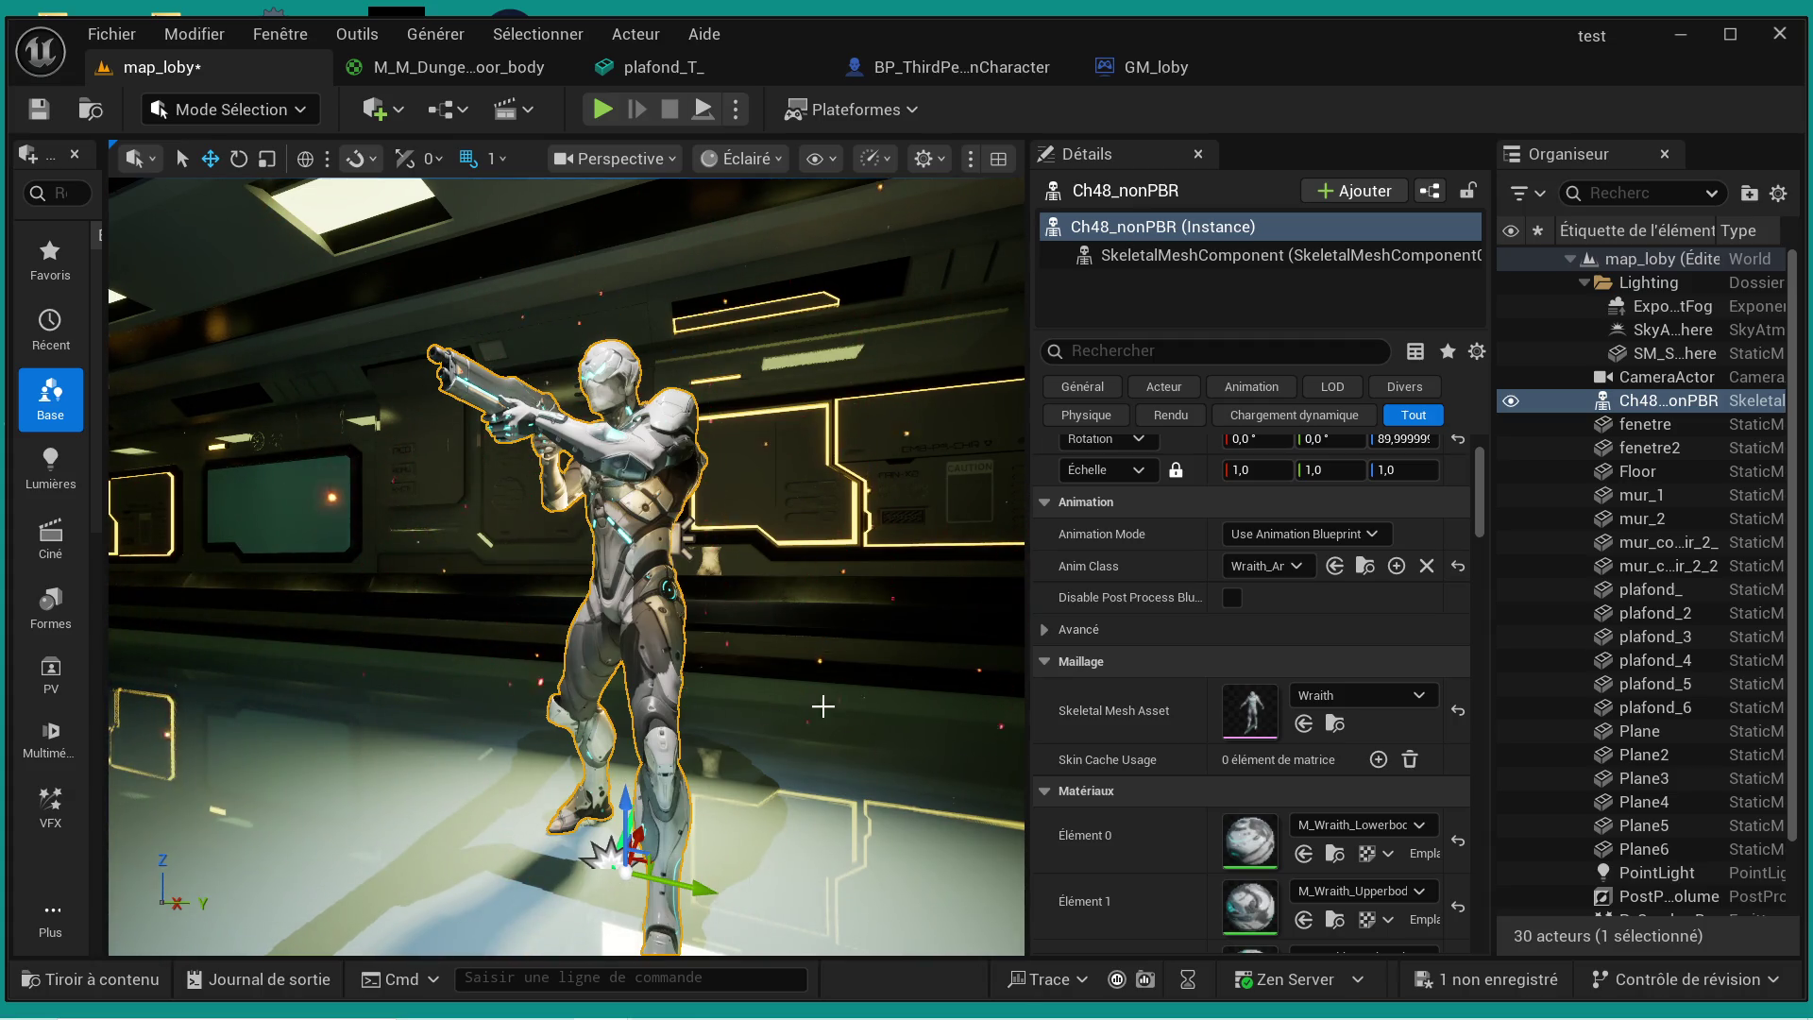
key(super)
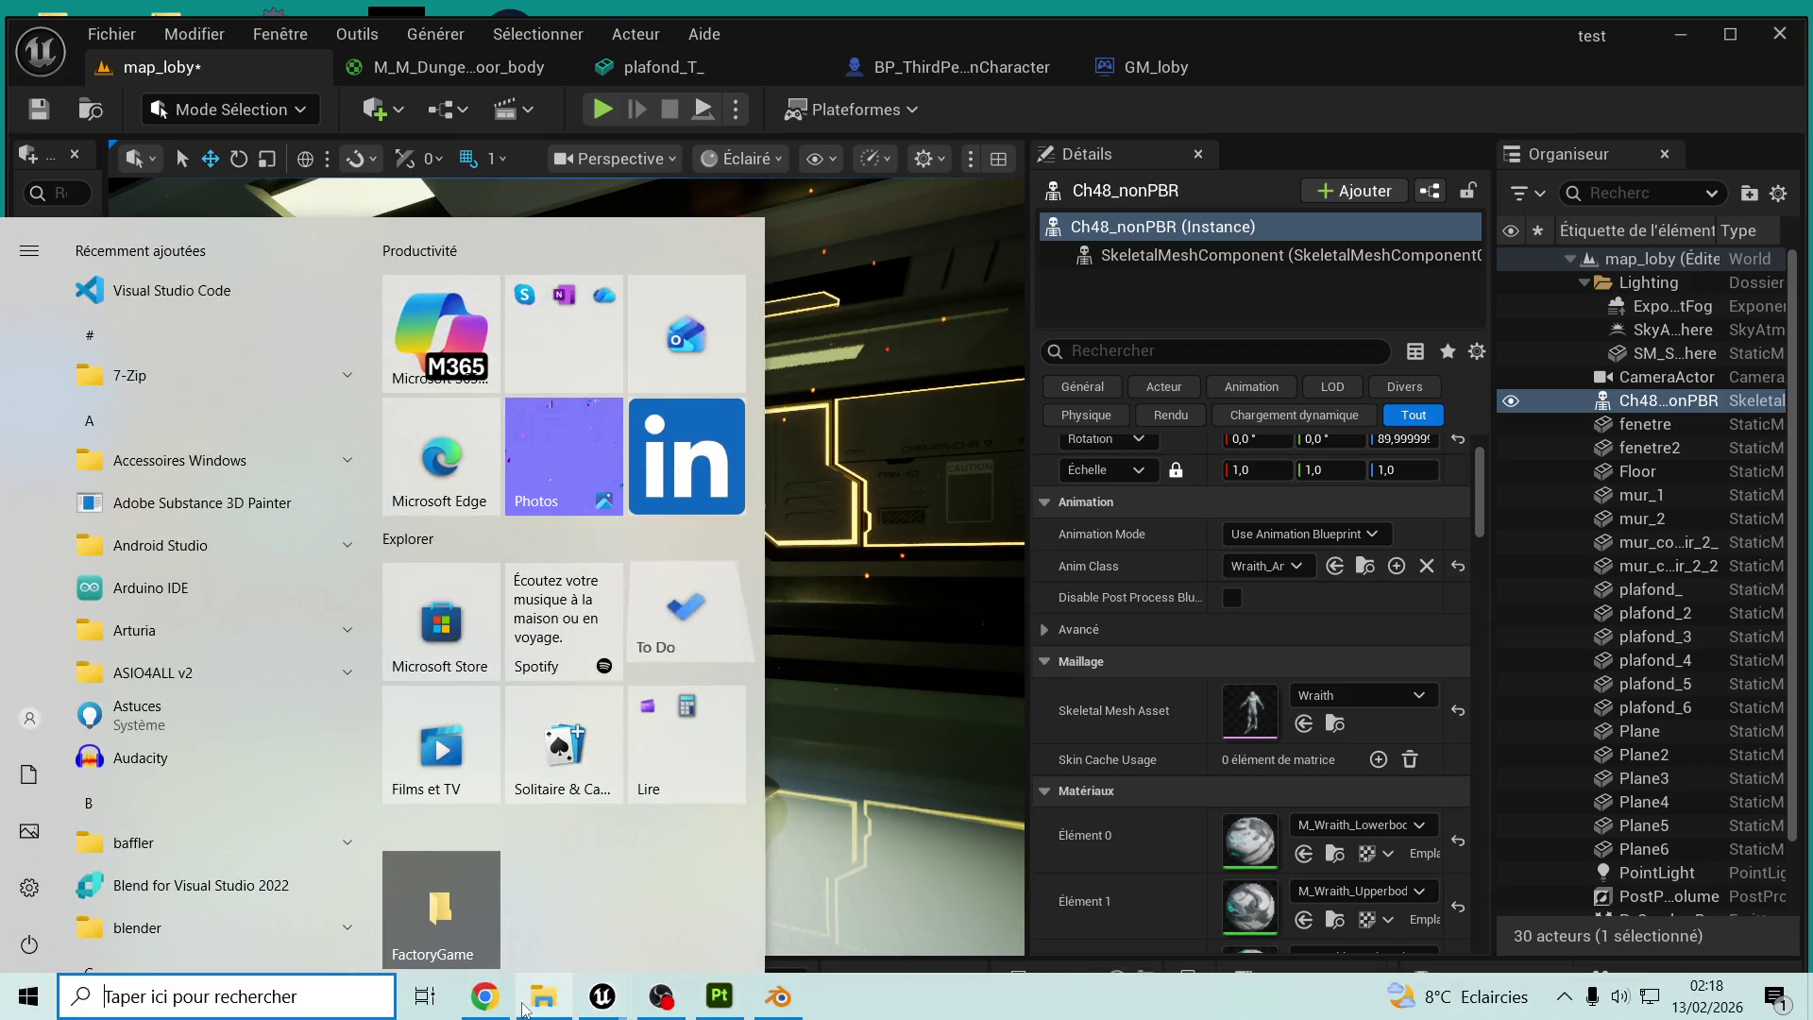
- Switch the YouTube playlist in Chrome to Back 2 Back, then minimize the browser
click(486, 997)
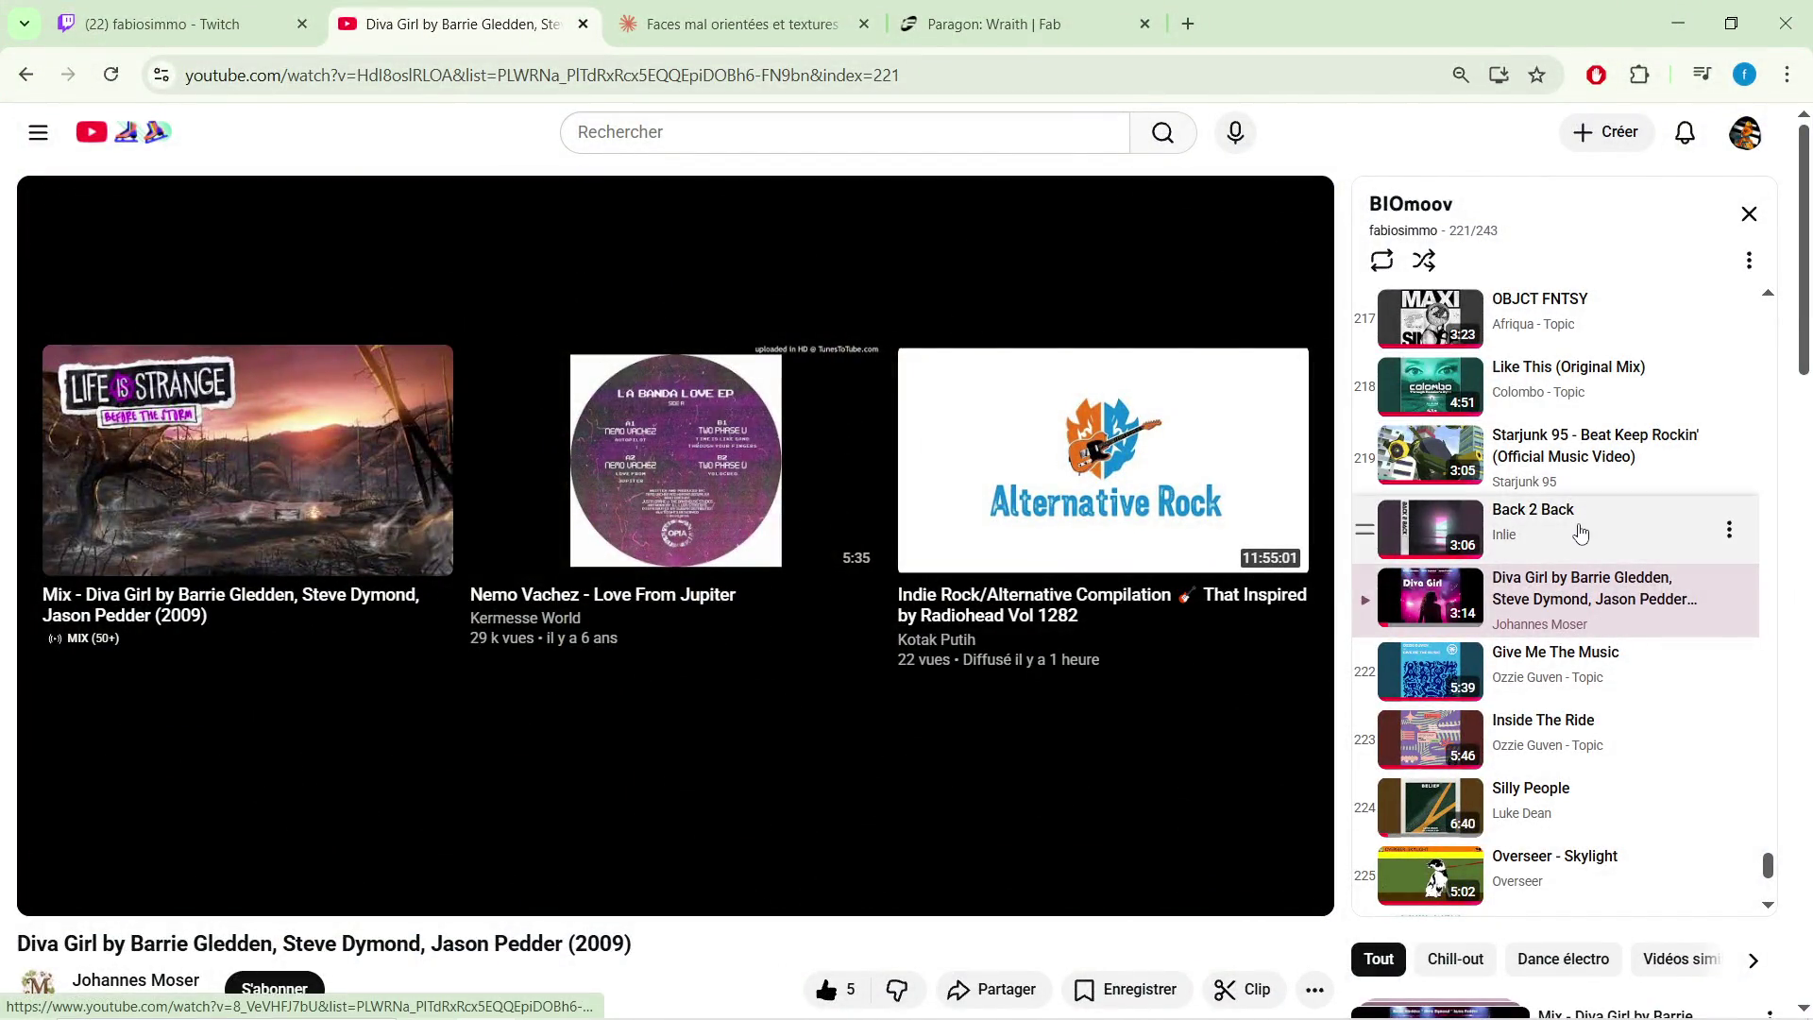
click(1582, 534)
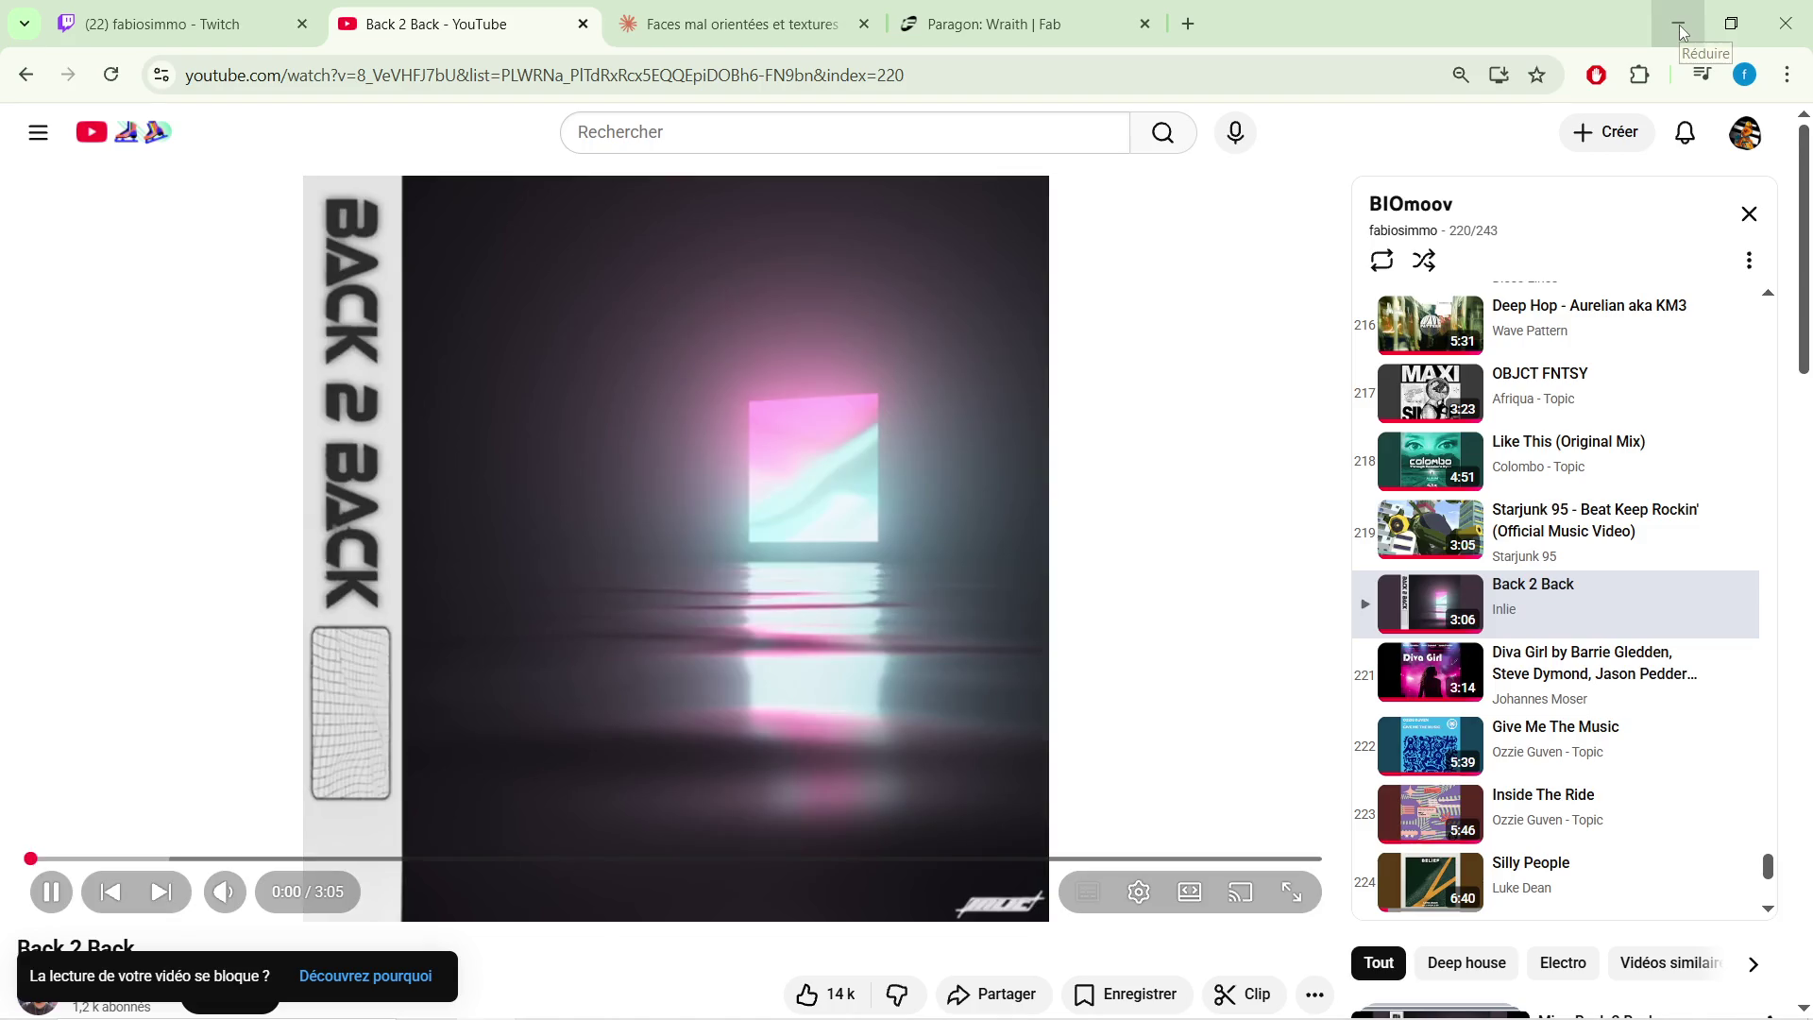
click(1681, 33)
- Select the map_loby level in the Outliner instead of the Wraith character
scroll(1161, 666, down, 8)
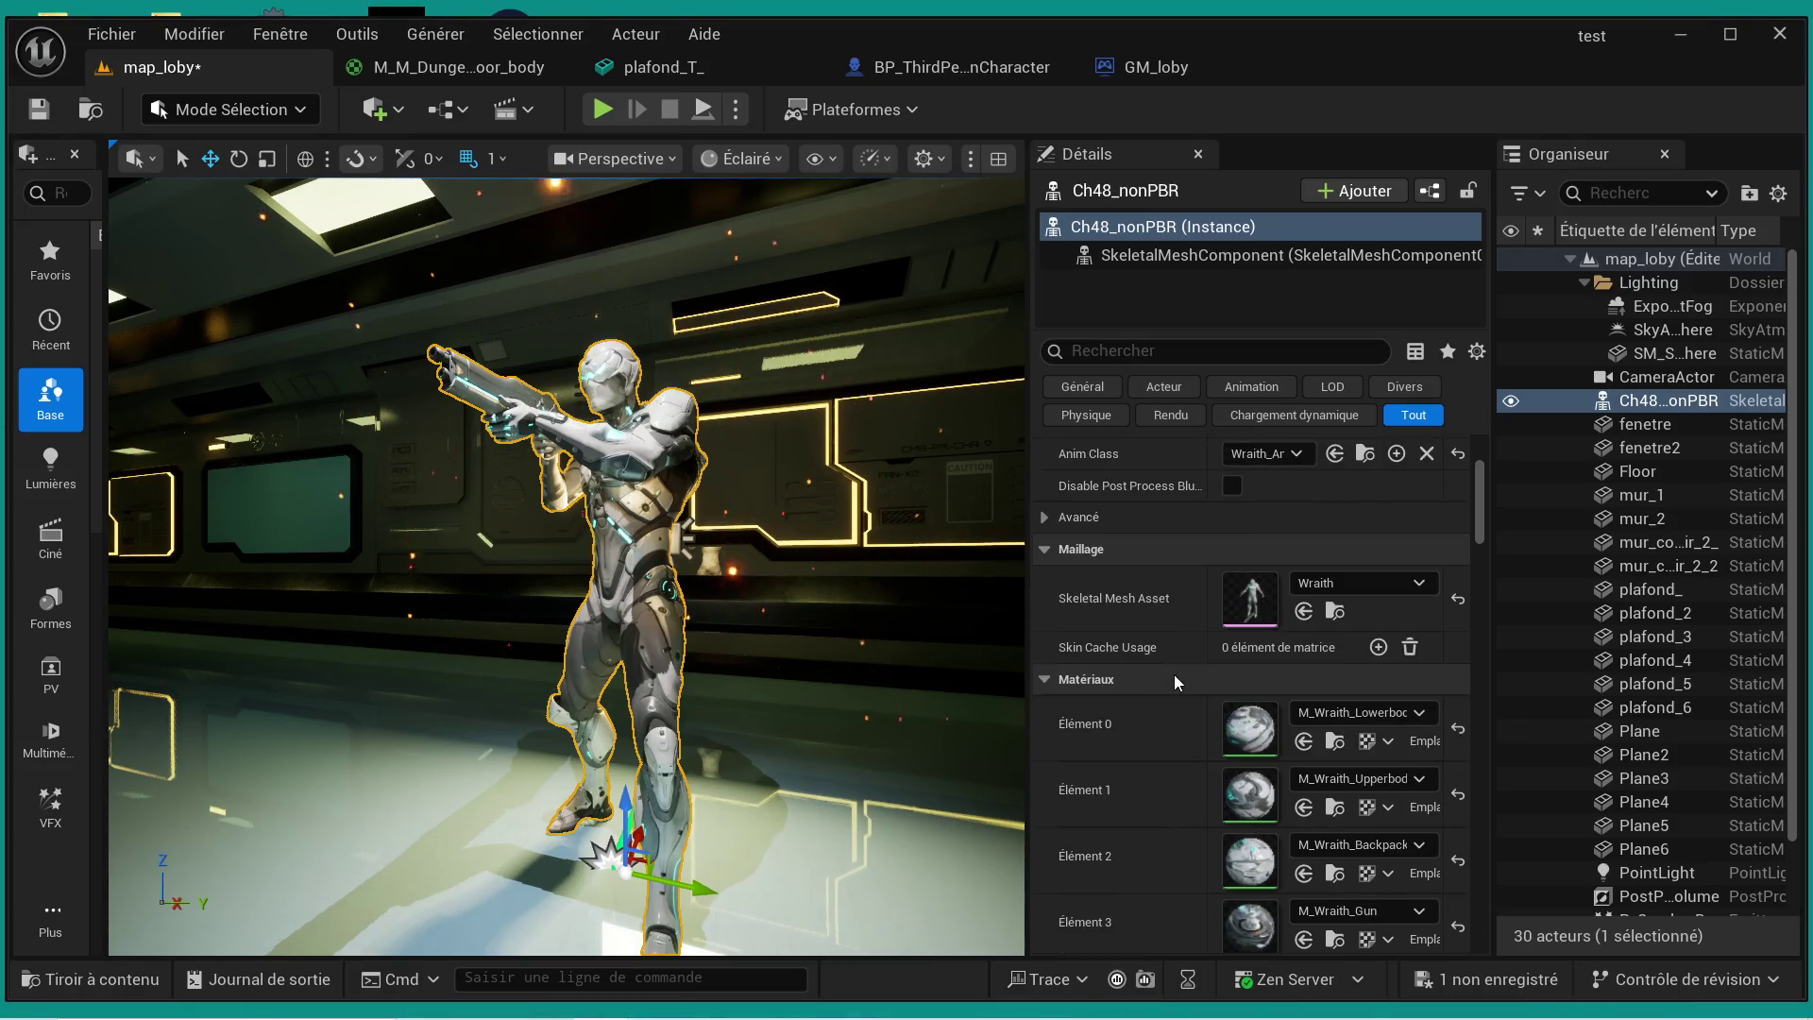
scroll(1228, 661, down, 8)
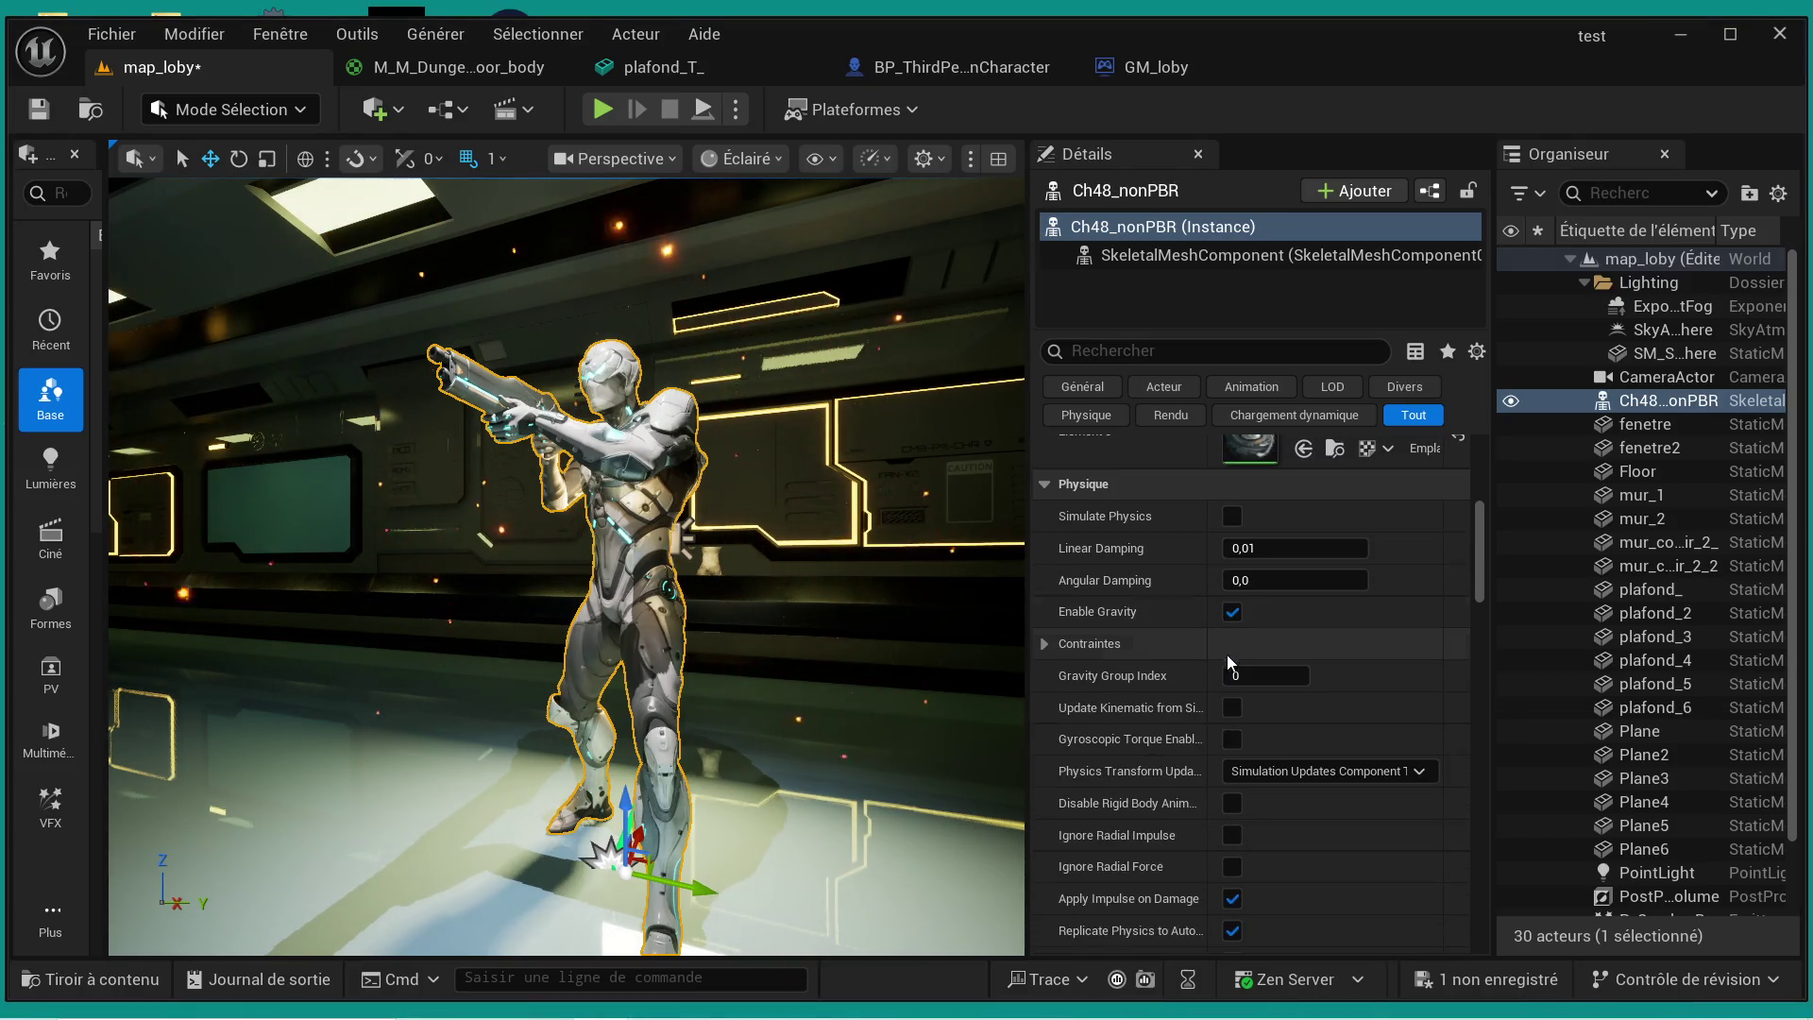
scroll(1232, 651, up, 12)
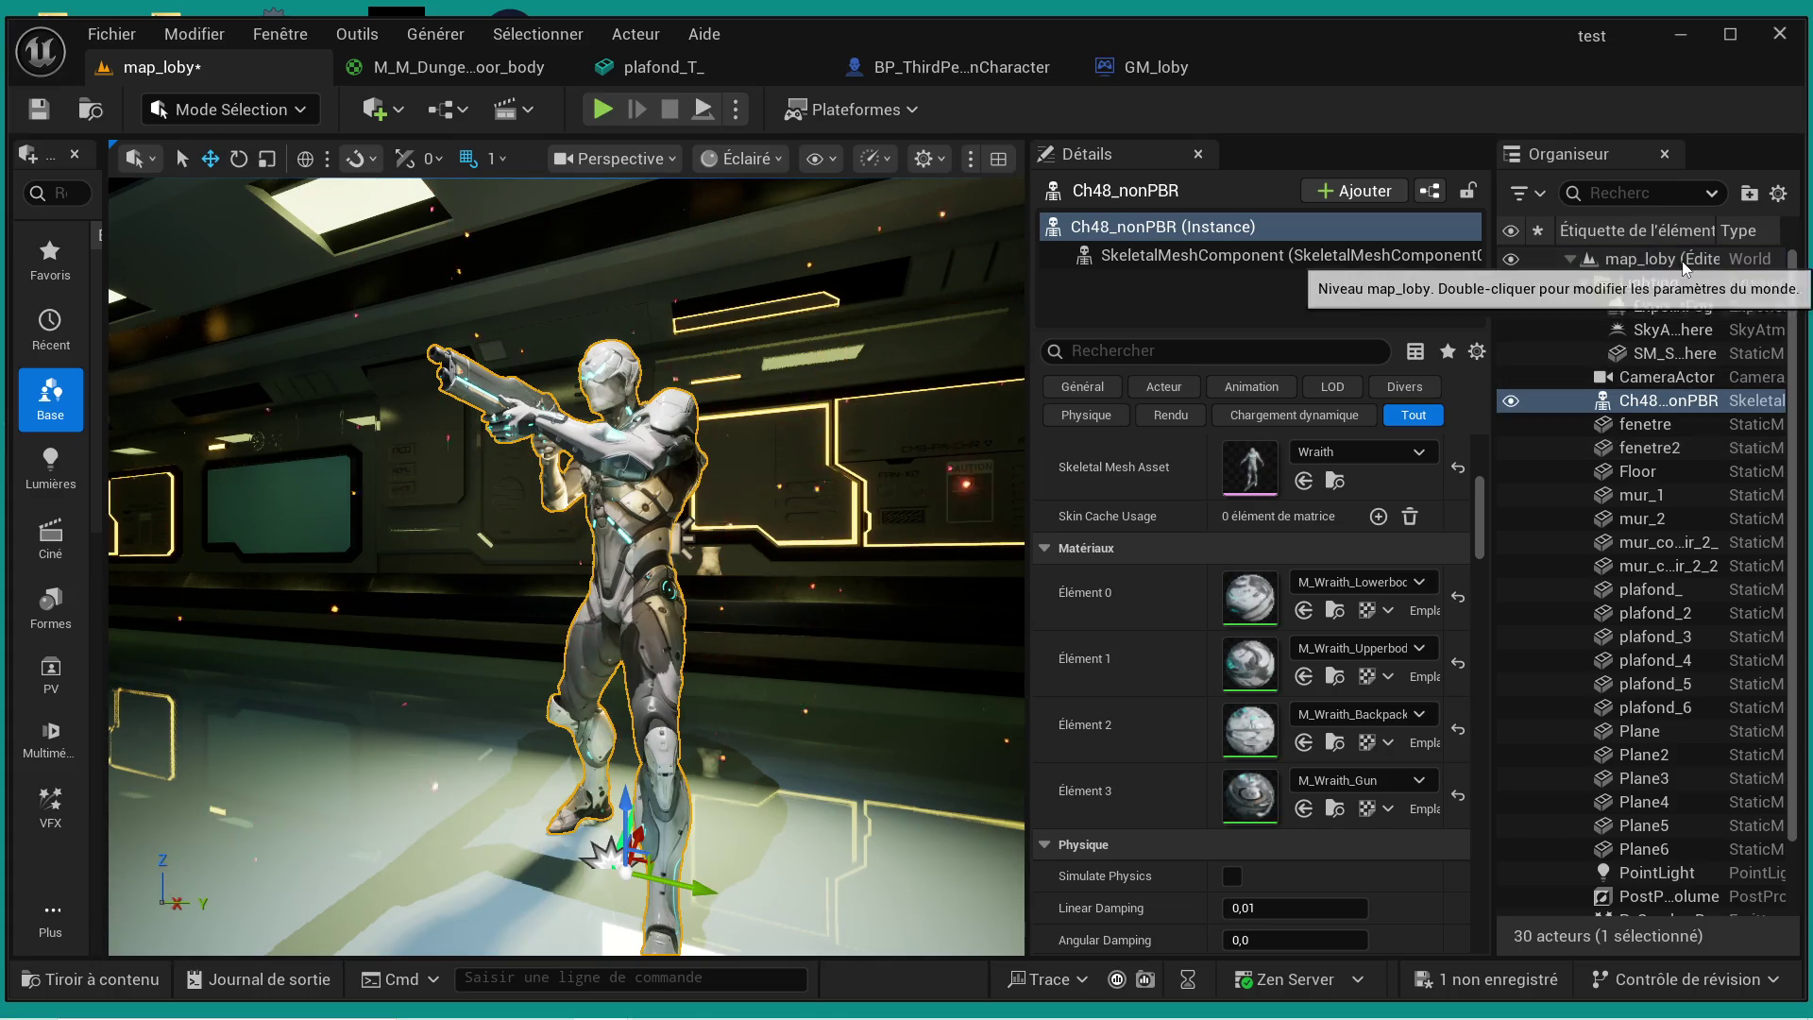
click(1636, 264)
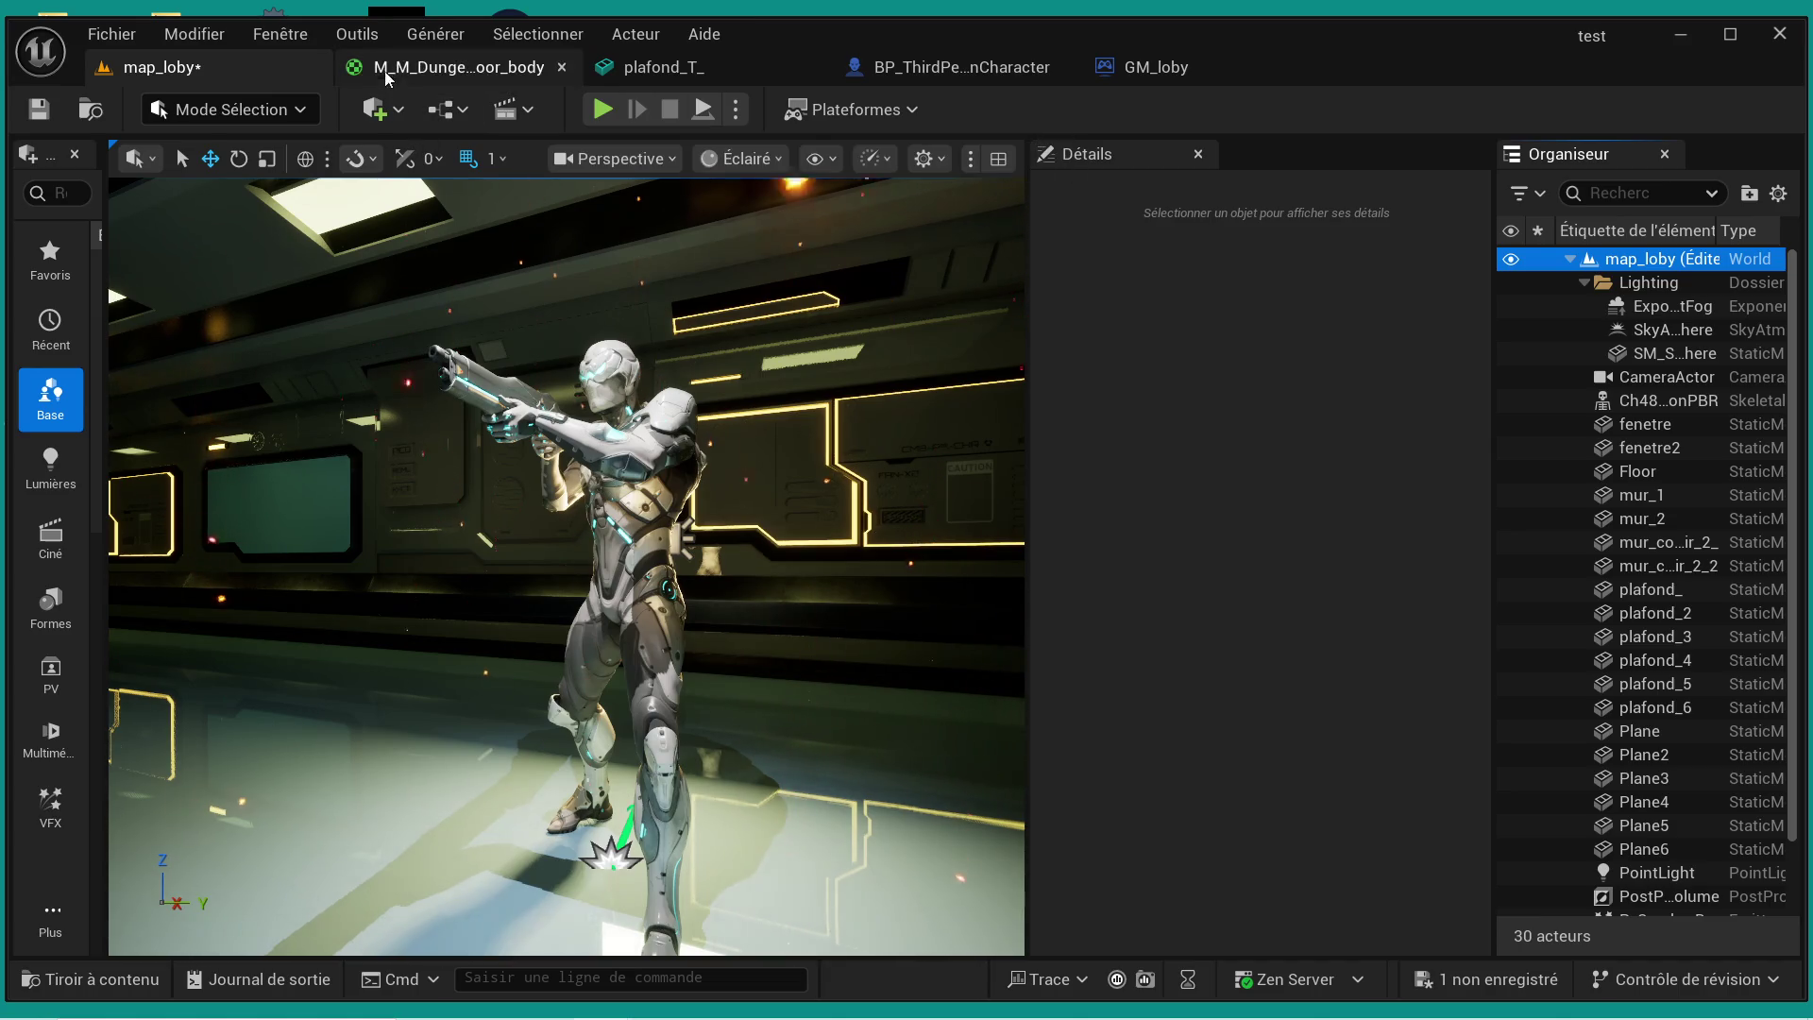
- Open World Settings for the level from the Fenêtre (Window) menu
click(299, 39)
mouse_move(547, 155)
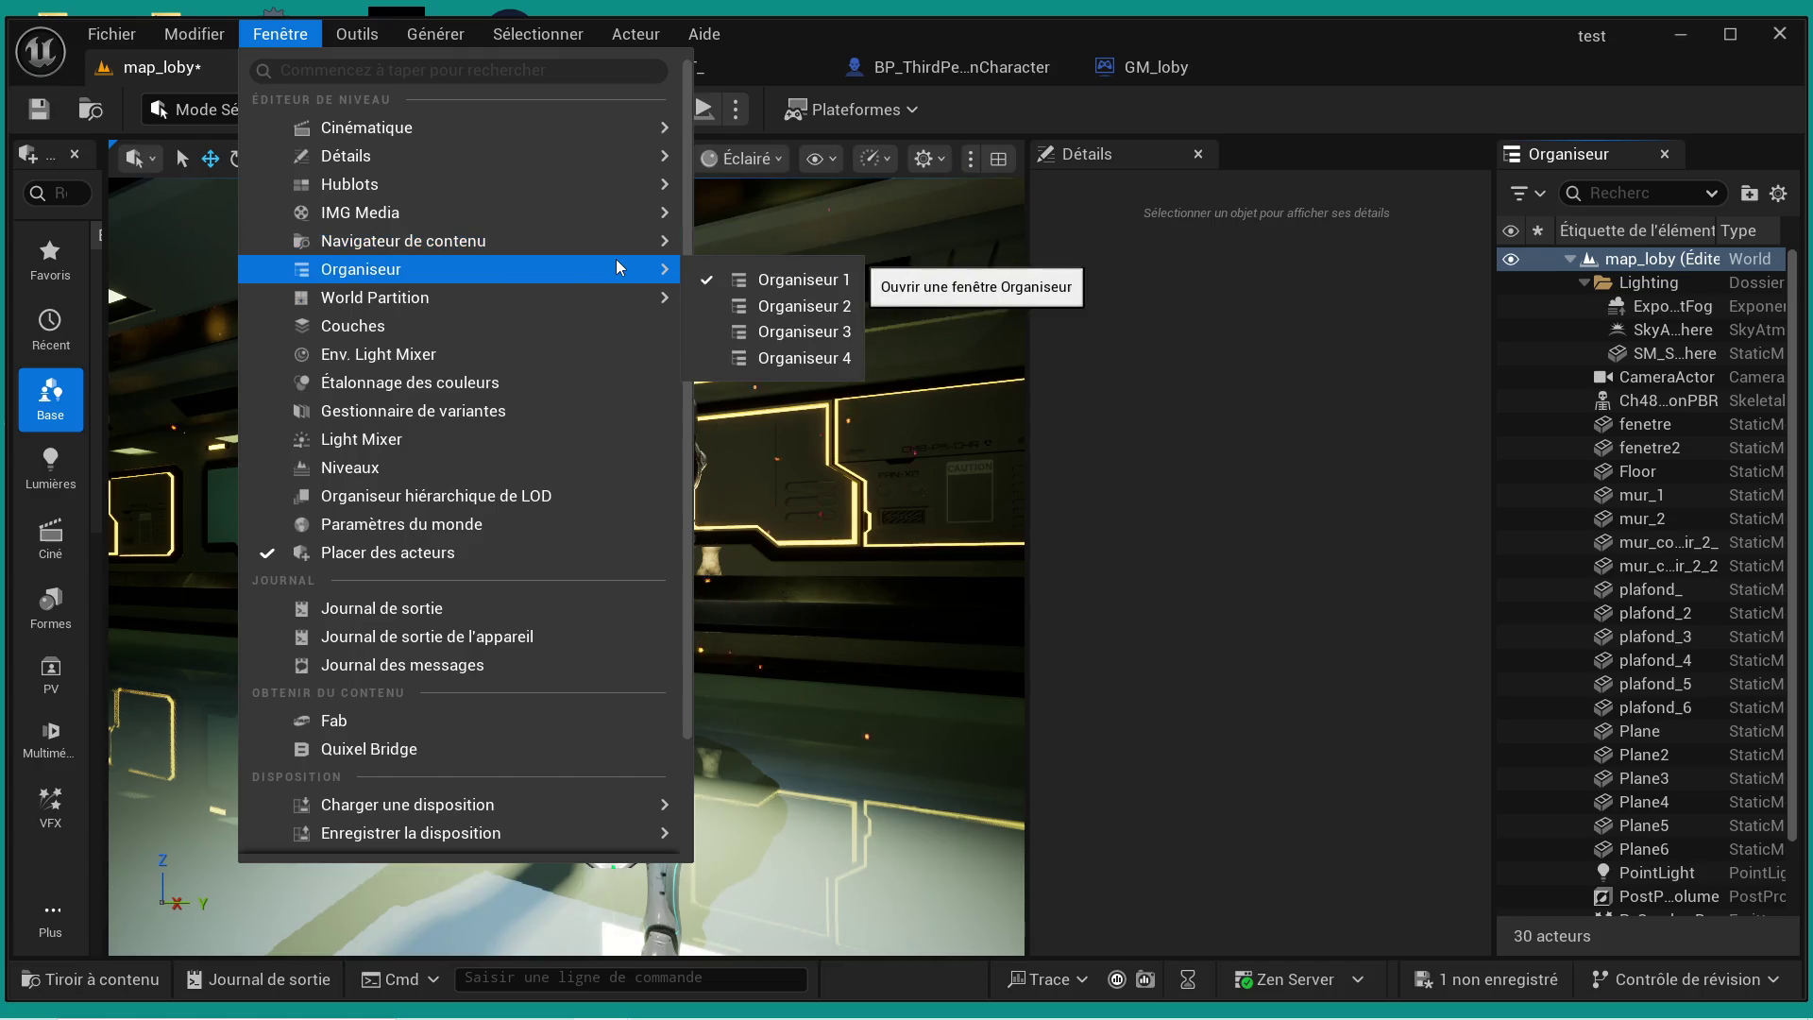
mouse_move(639, 239)
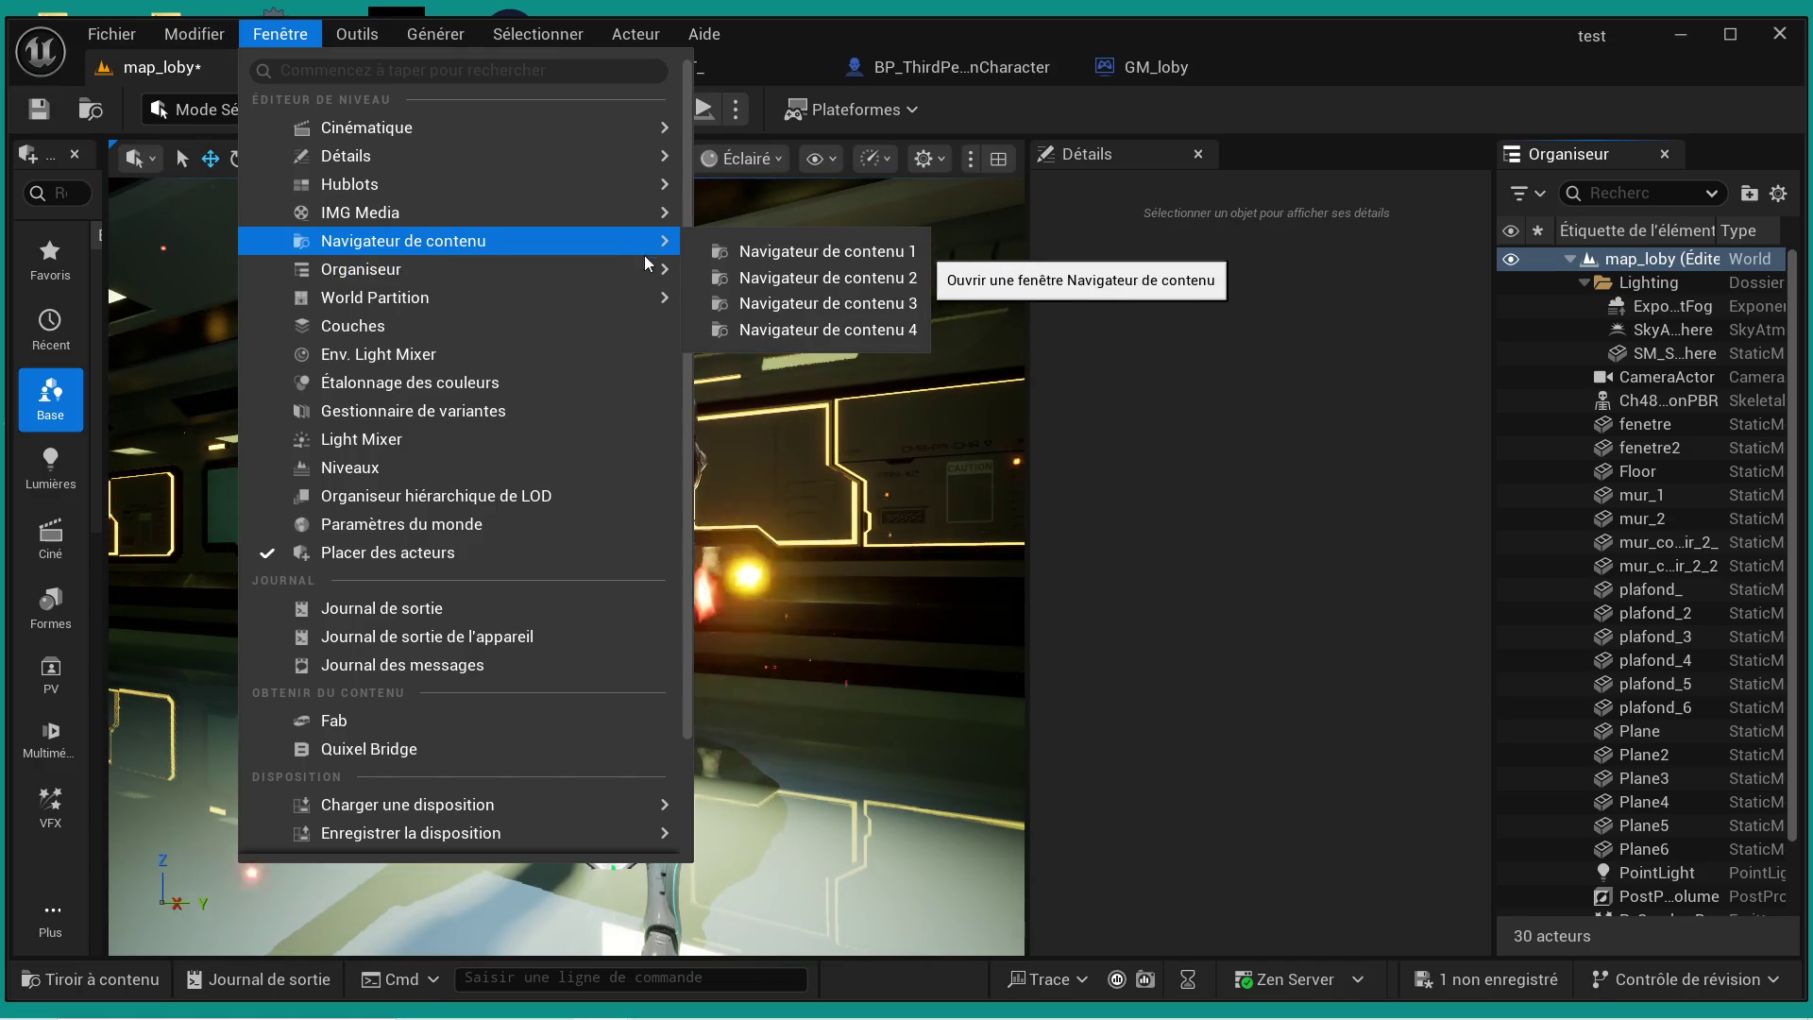
mouse_move(643, 298)
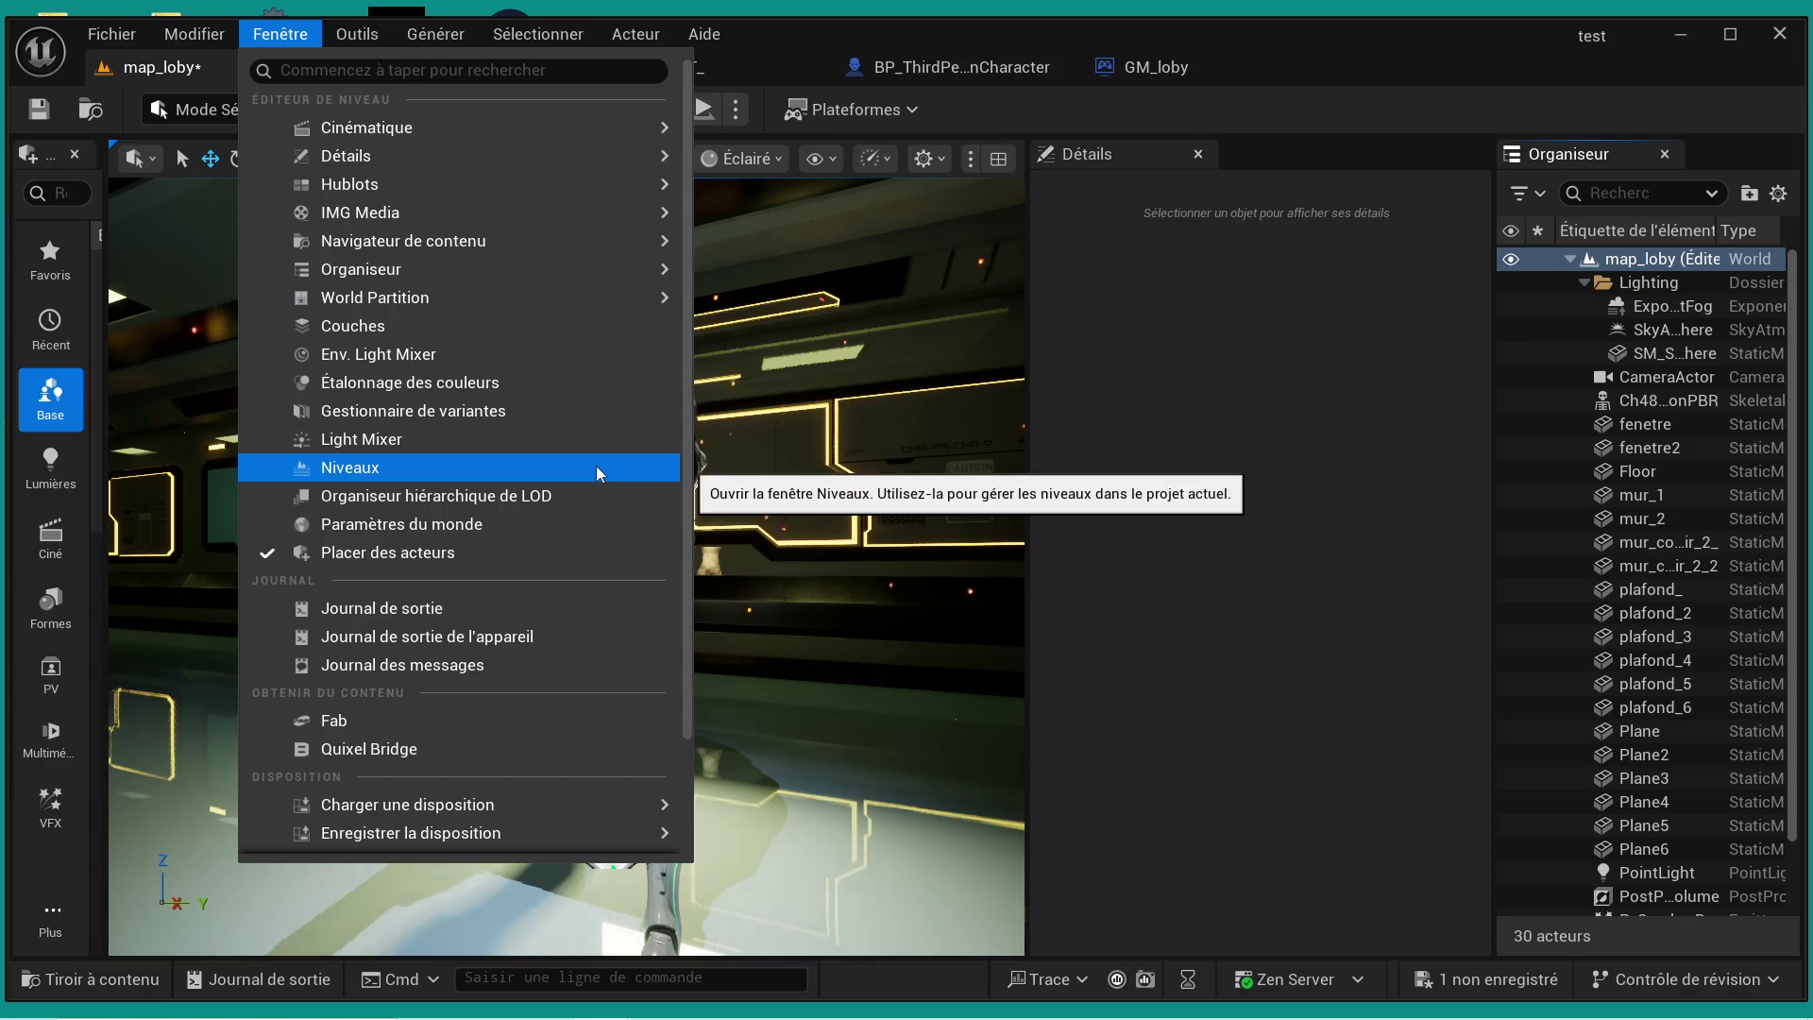
click(557, 525)
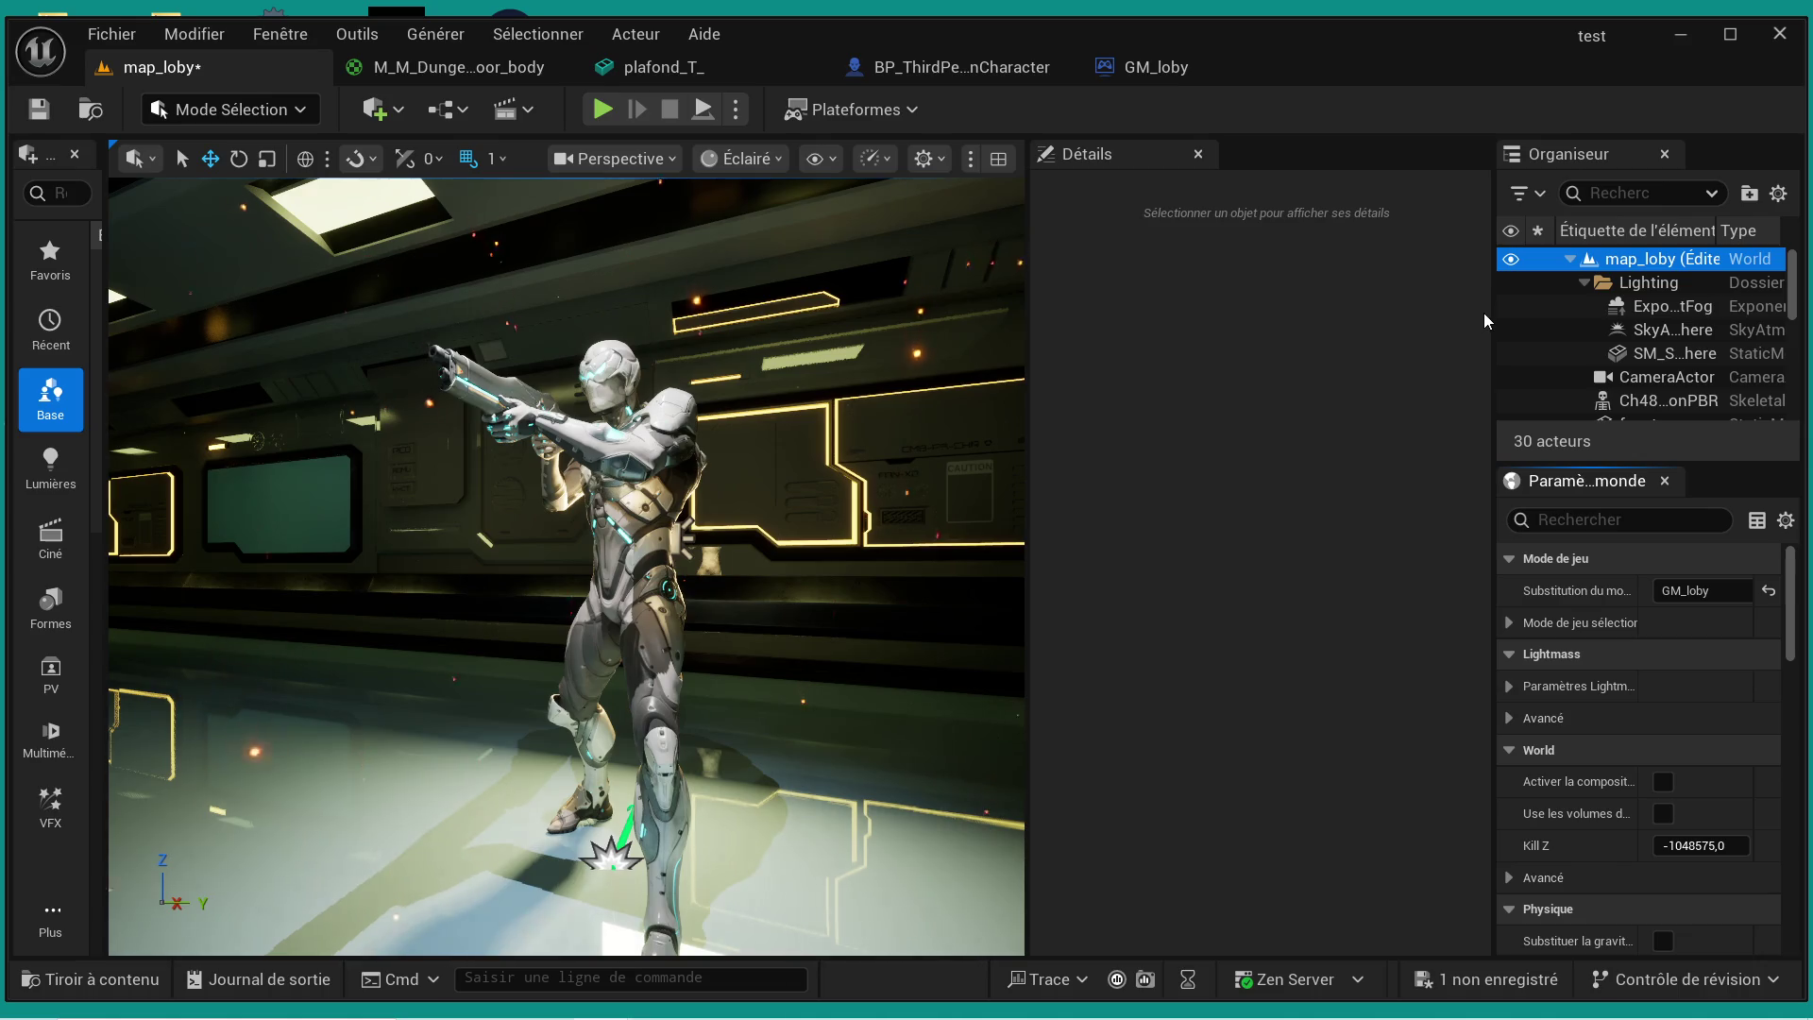
- Widen the World Settings panel and scroll through its settings
drag(1489, 306, 1197, 312)
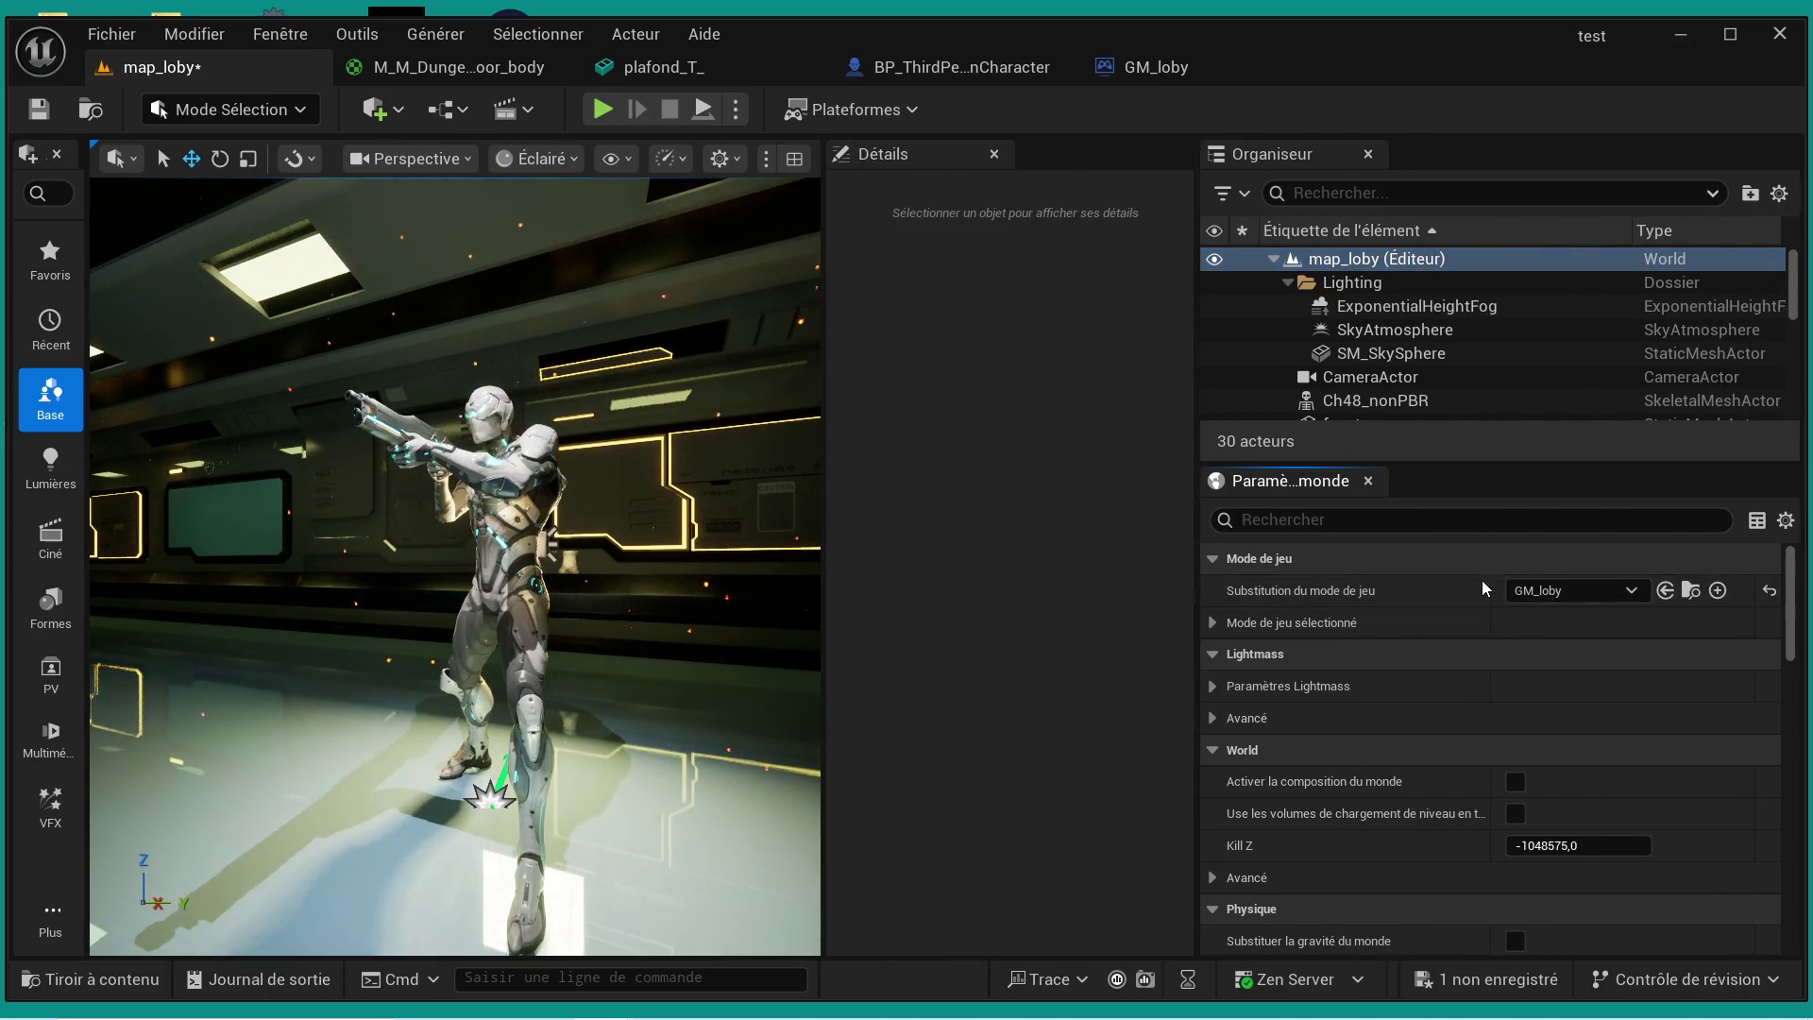
scroll(1469, 599, down, 1)
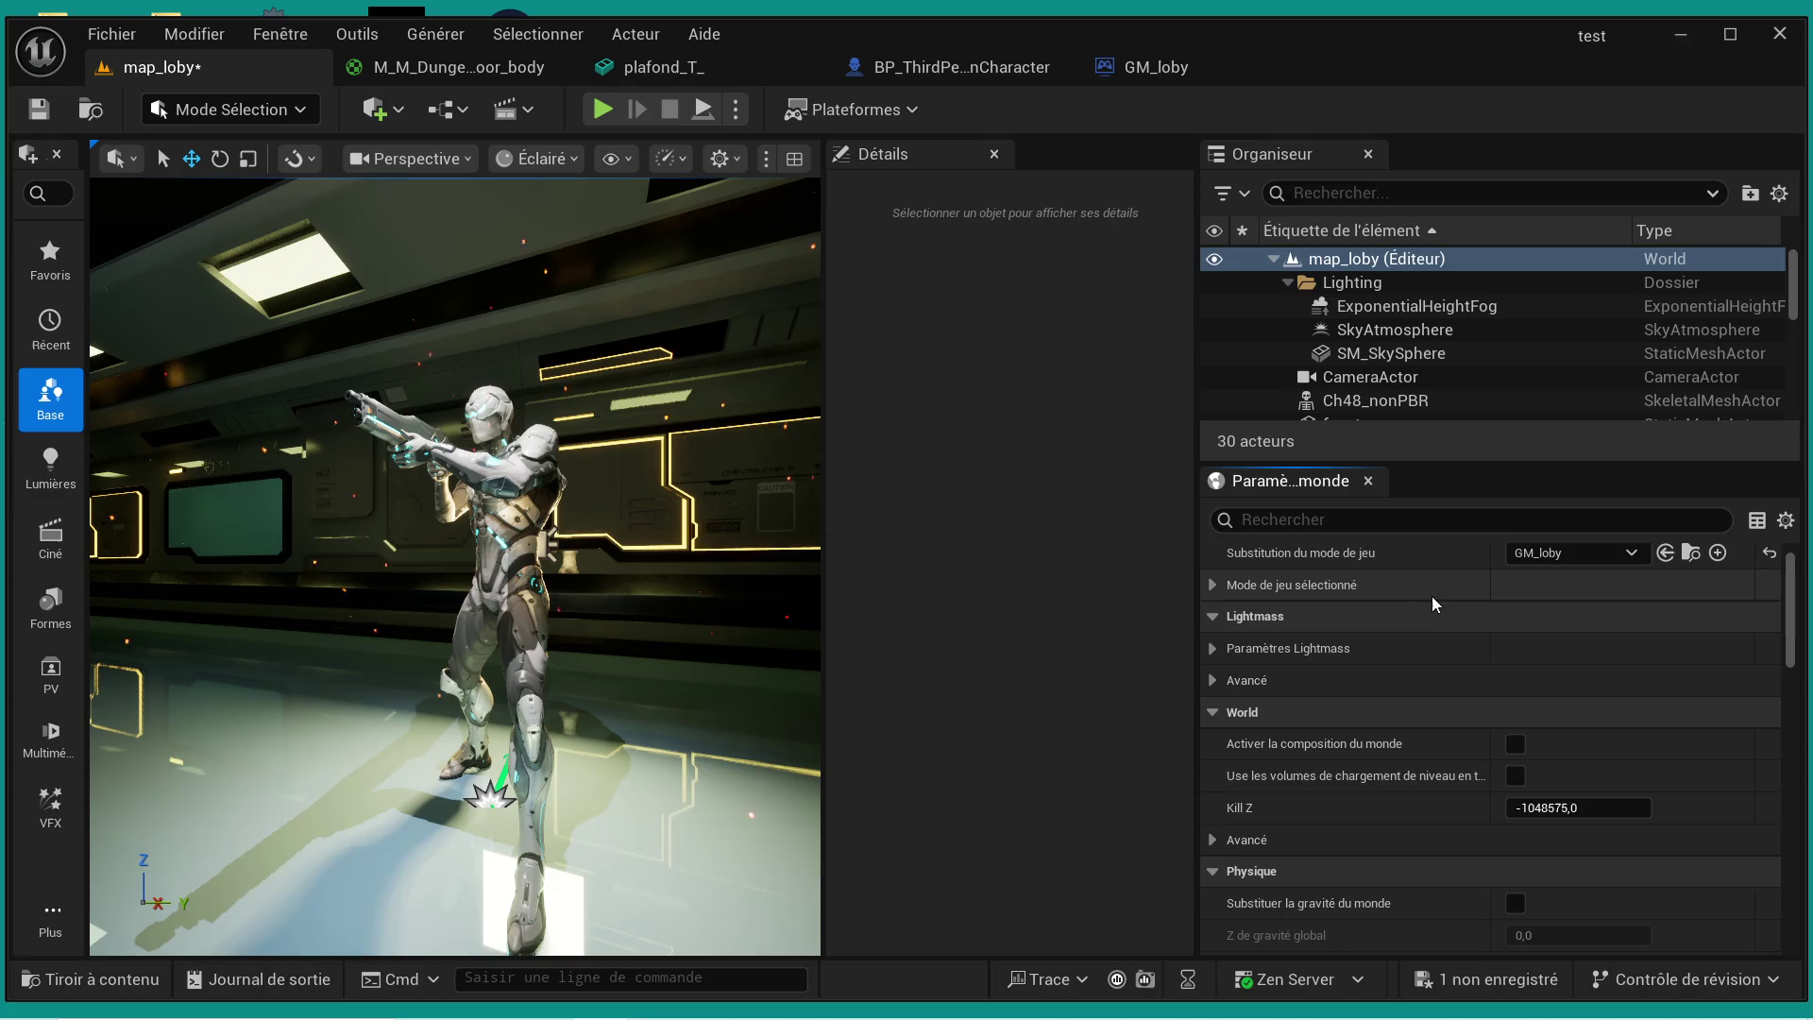
scroll(1475, 672, down, 15)
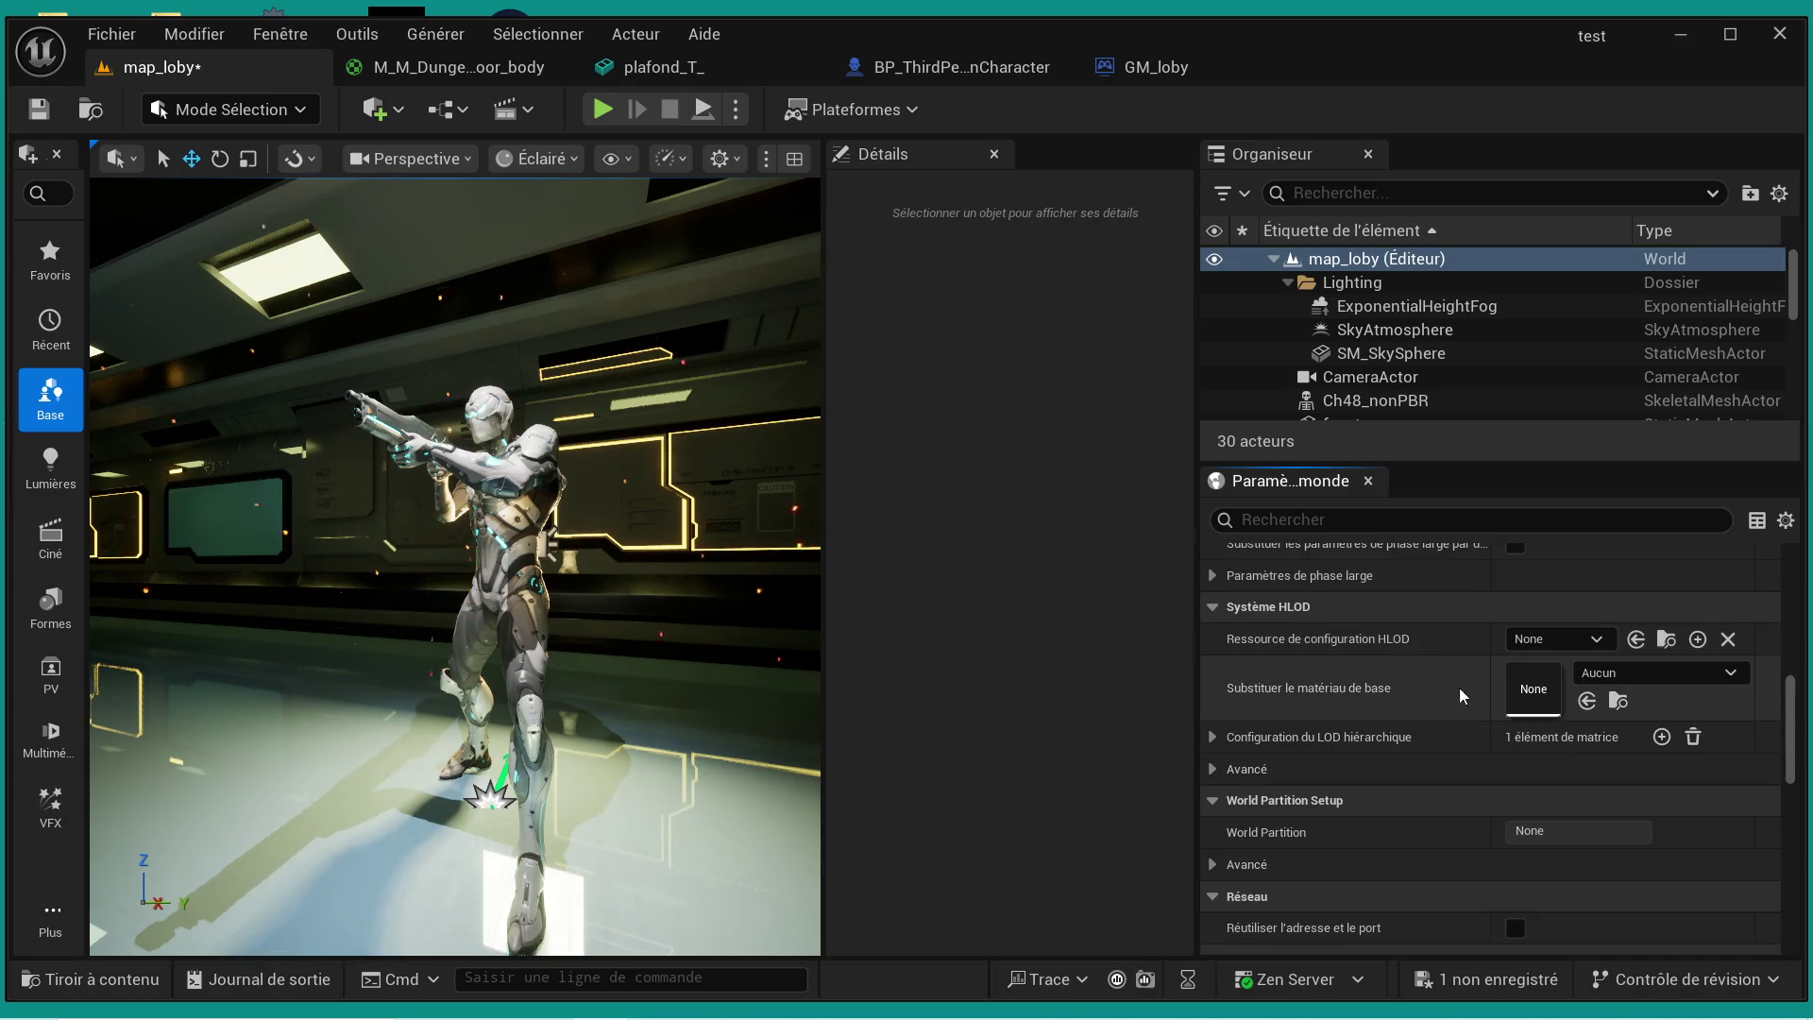
scroll(1464, 643, down, 10)
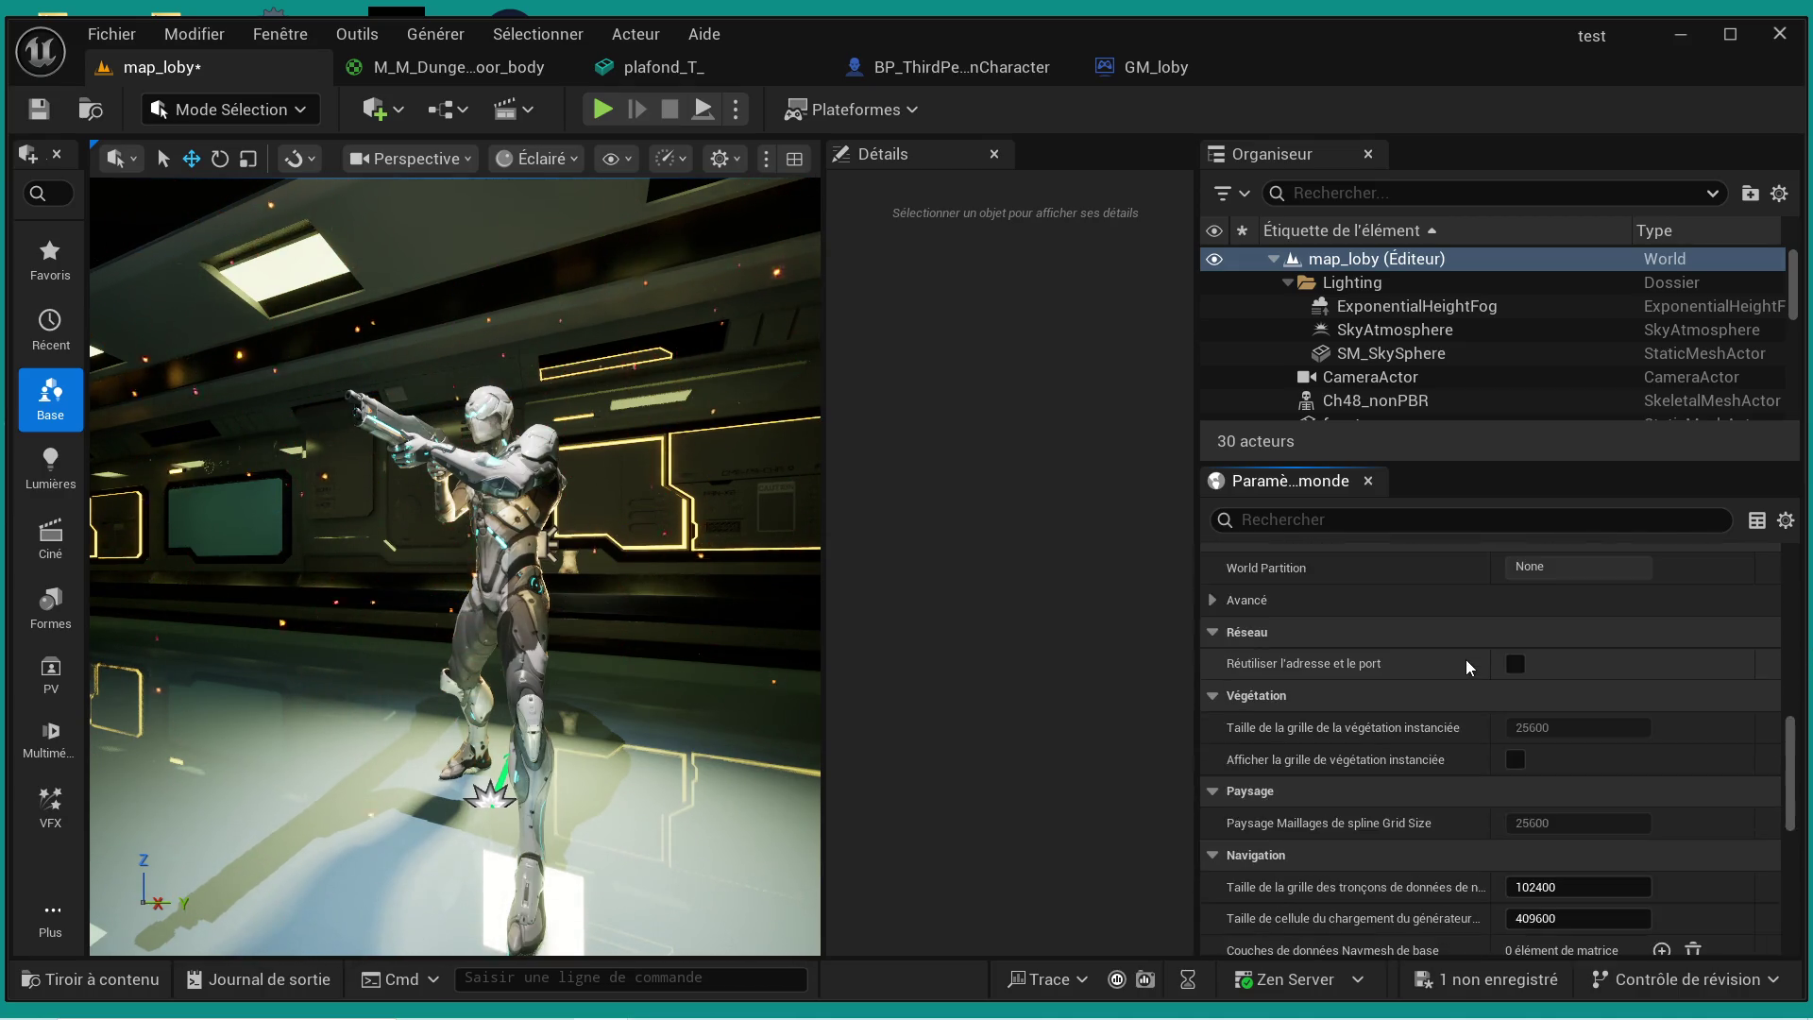
scroll(1466, 664, down, 8)
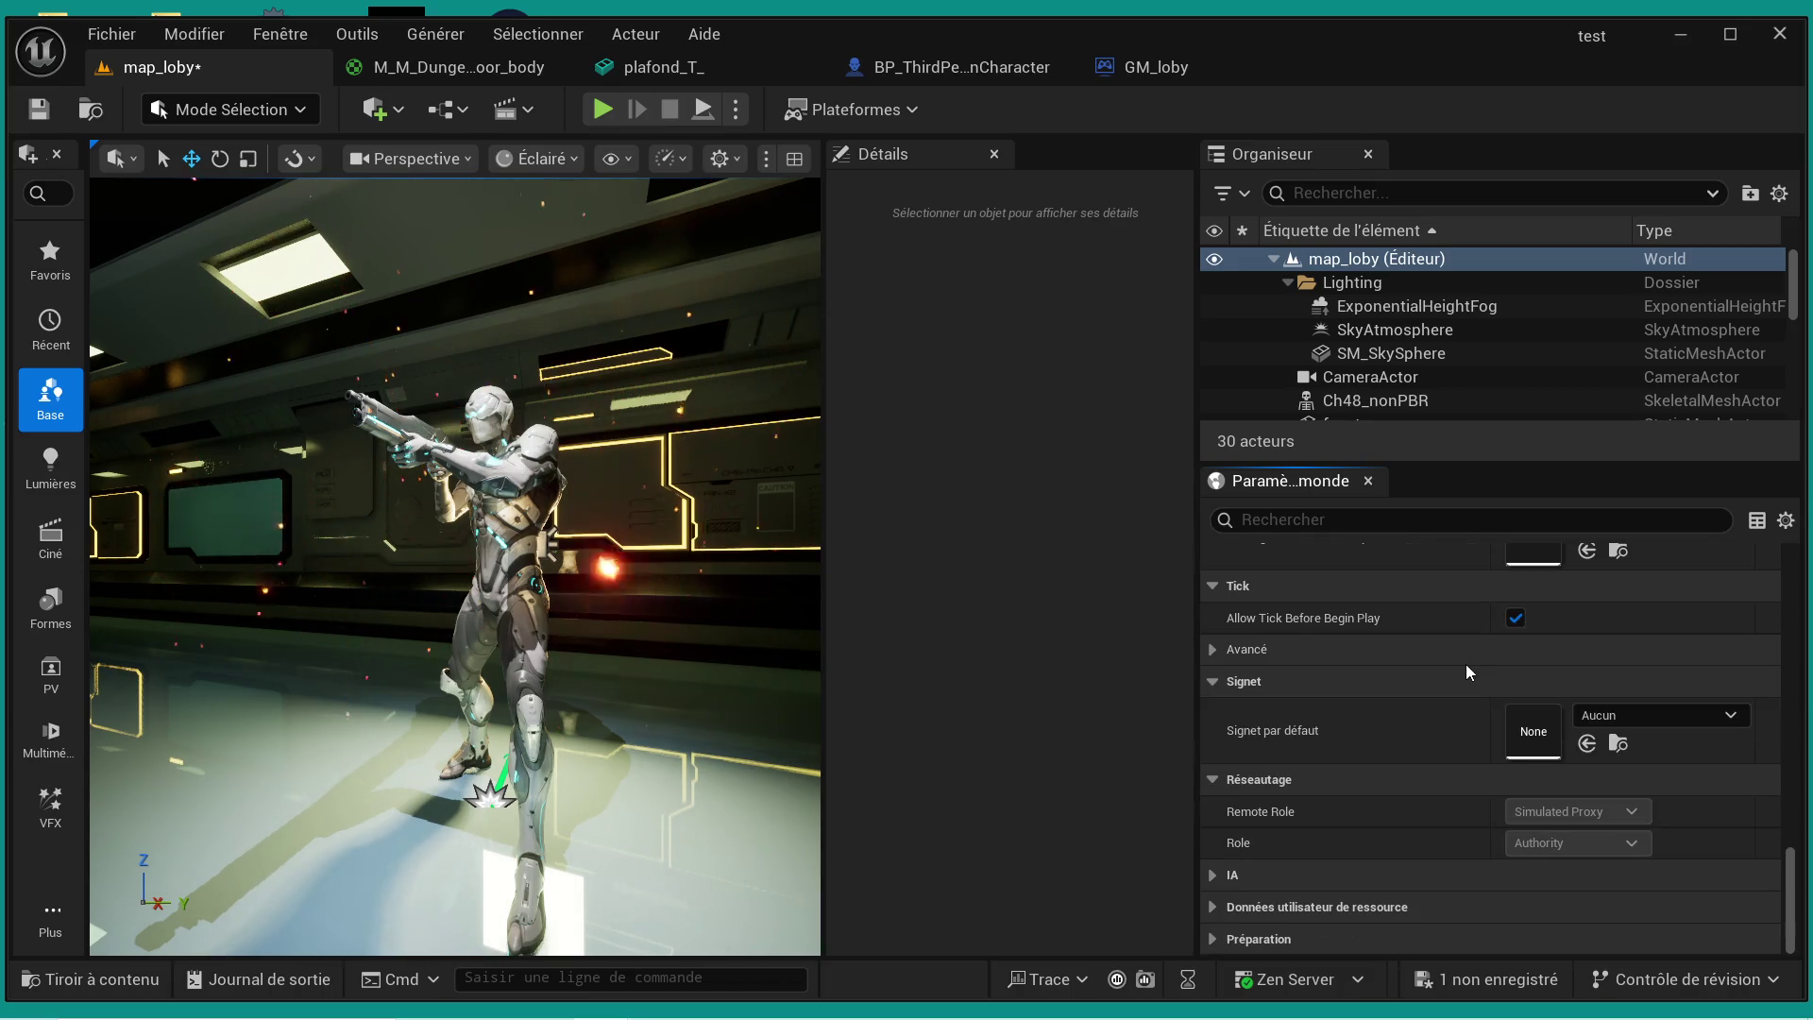
scroll(1465, 664, up, 15)
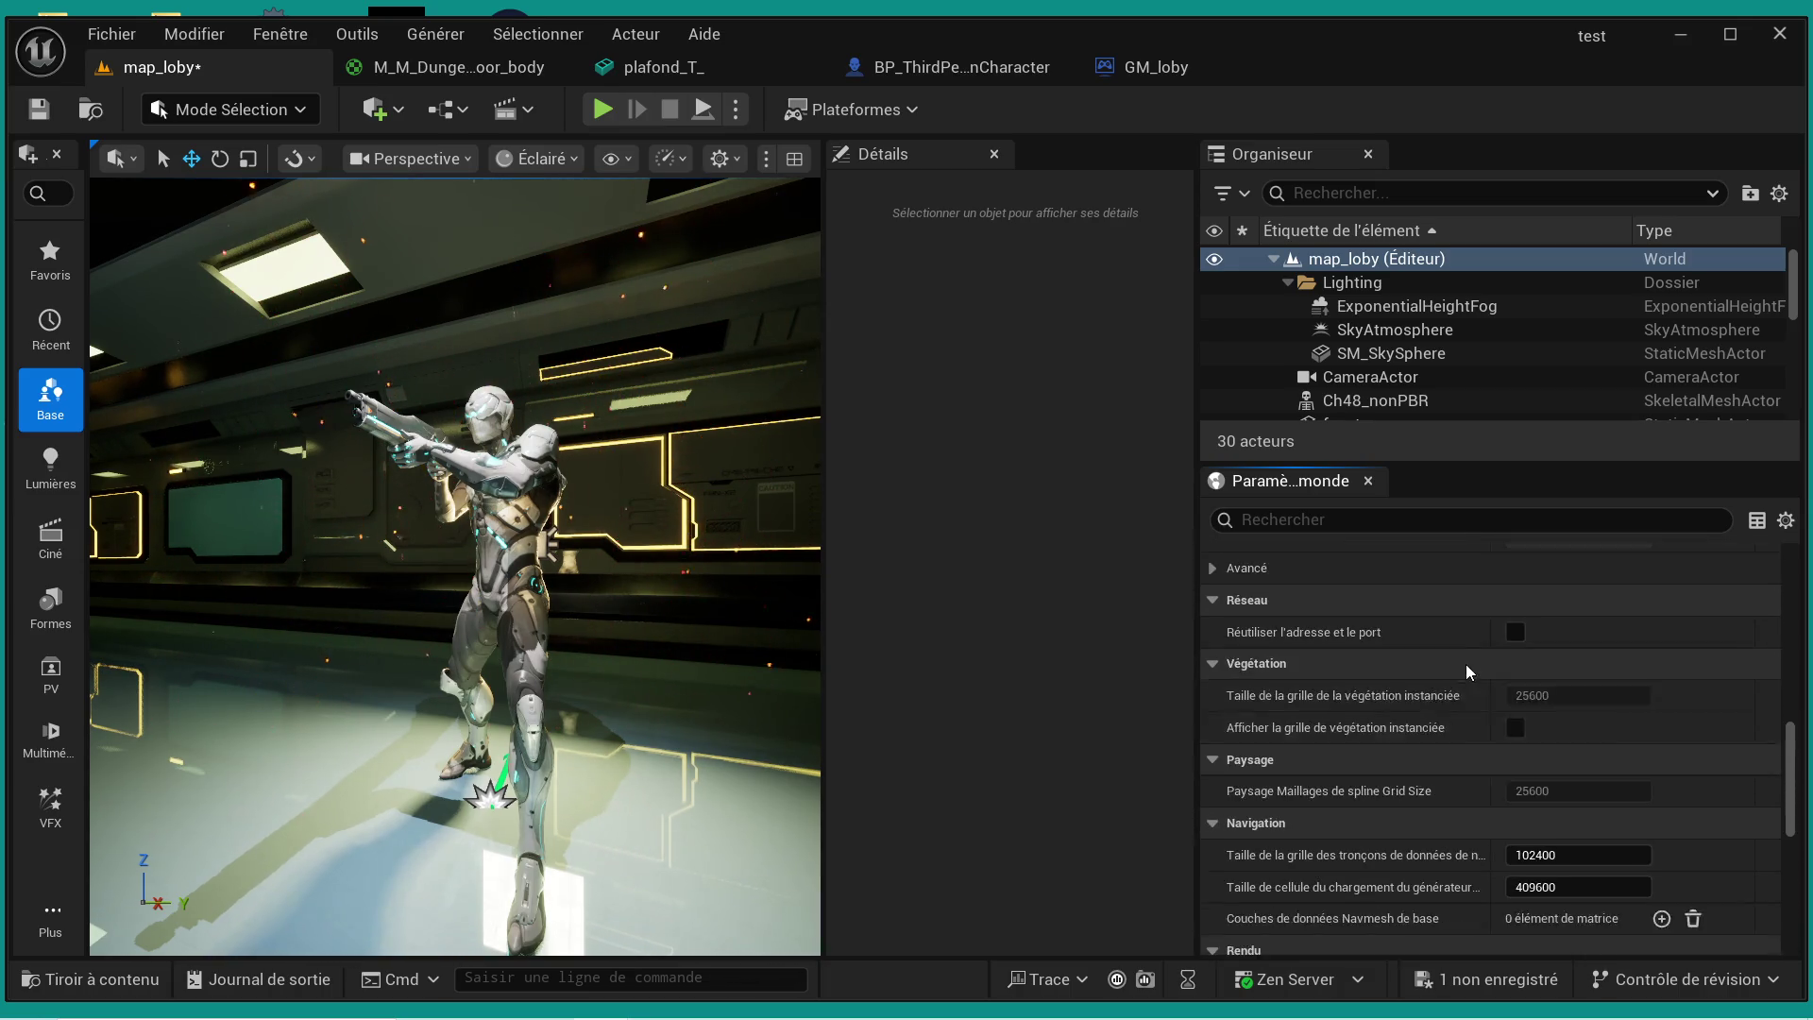
scroll(1465, 664, up, 10)
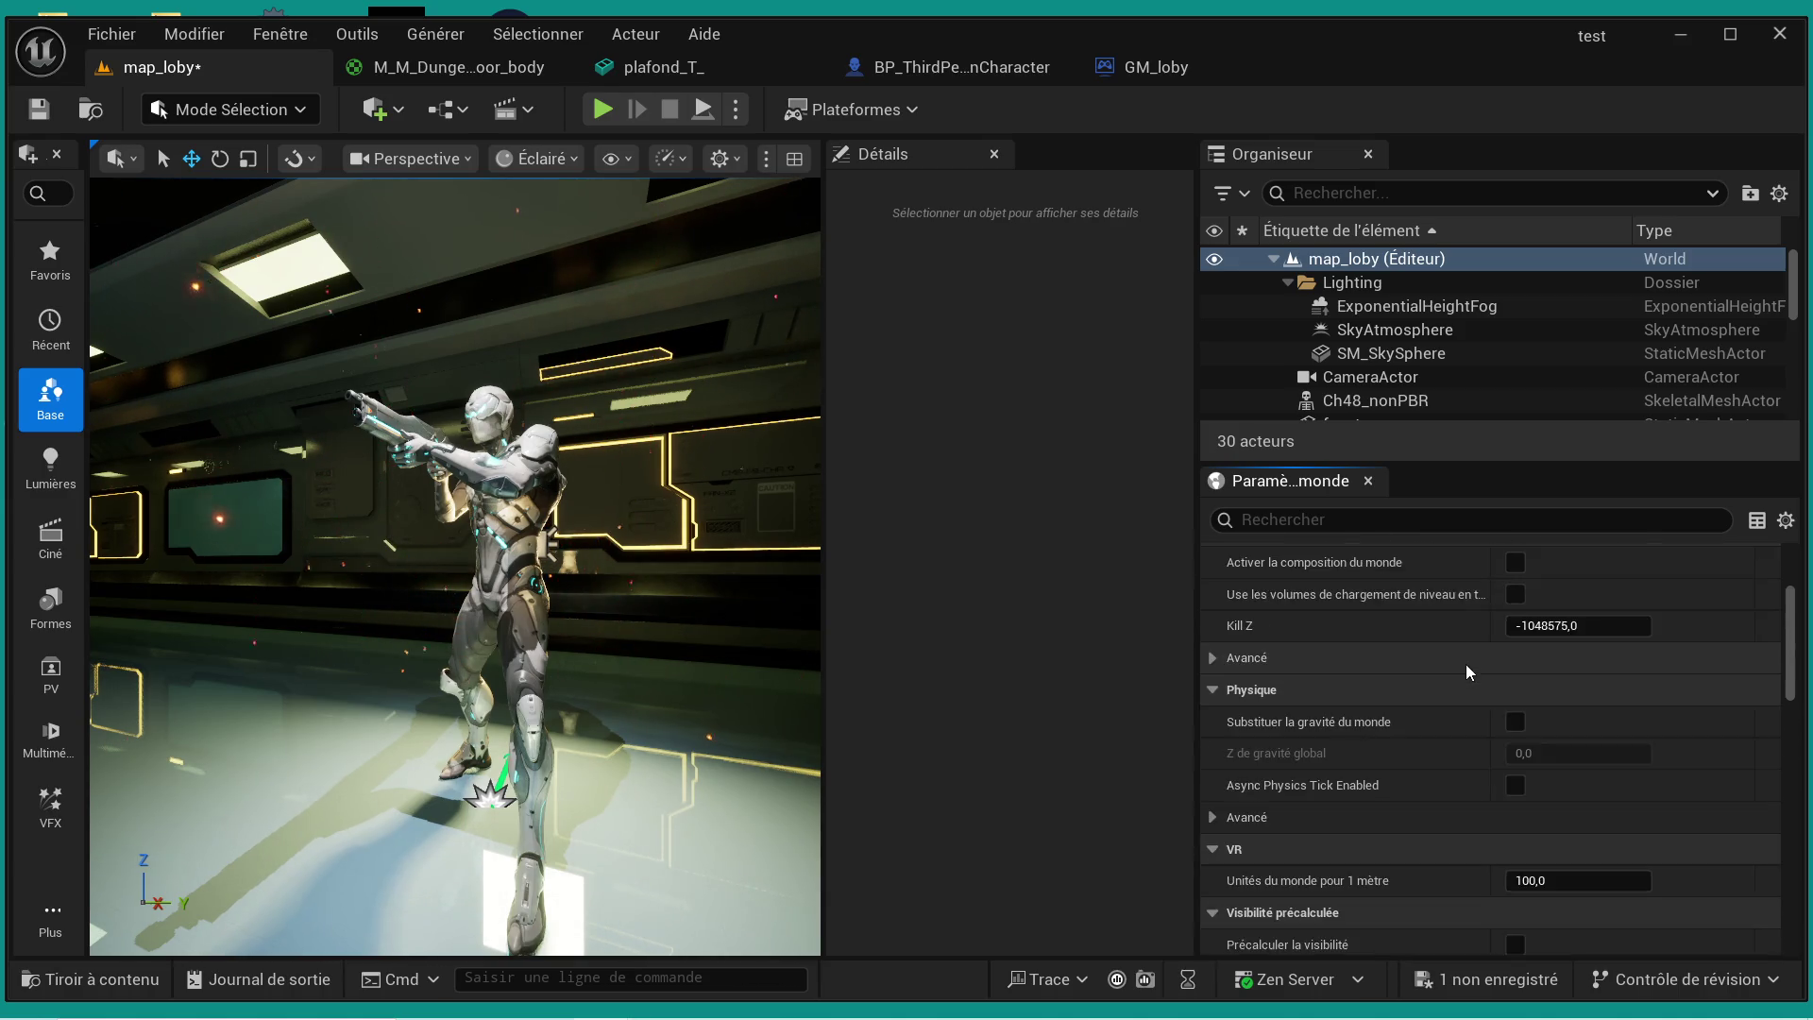
scroll(1466, 665, up, 2)
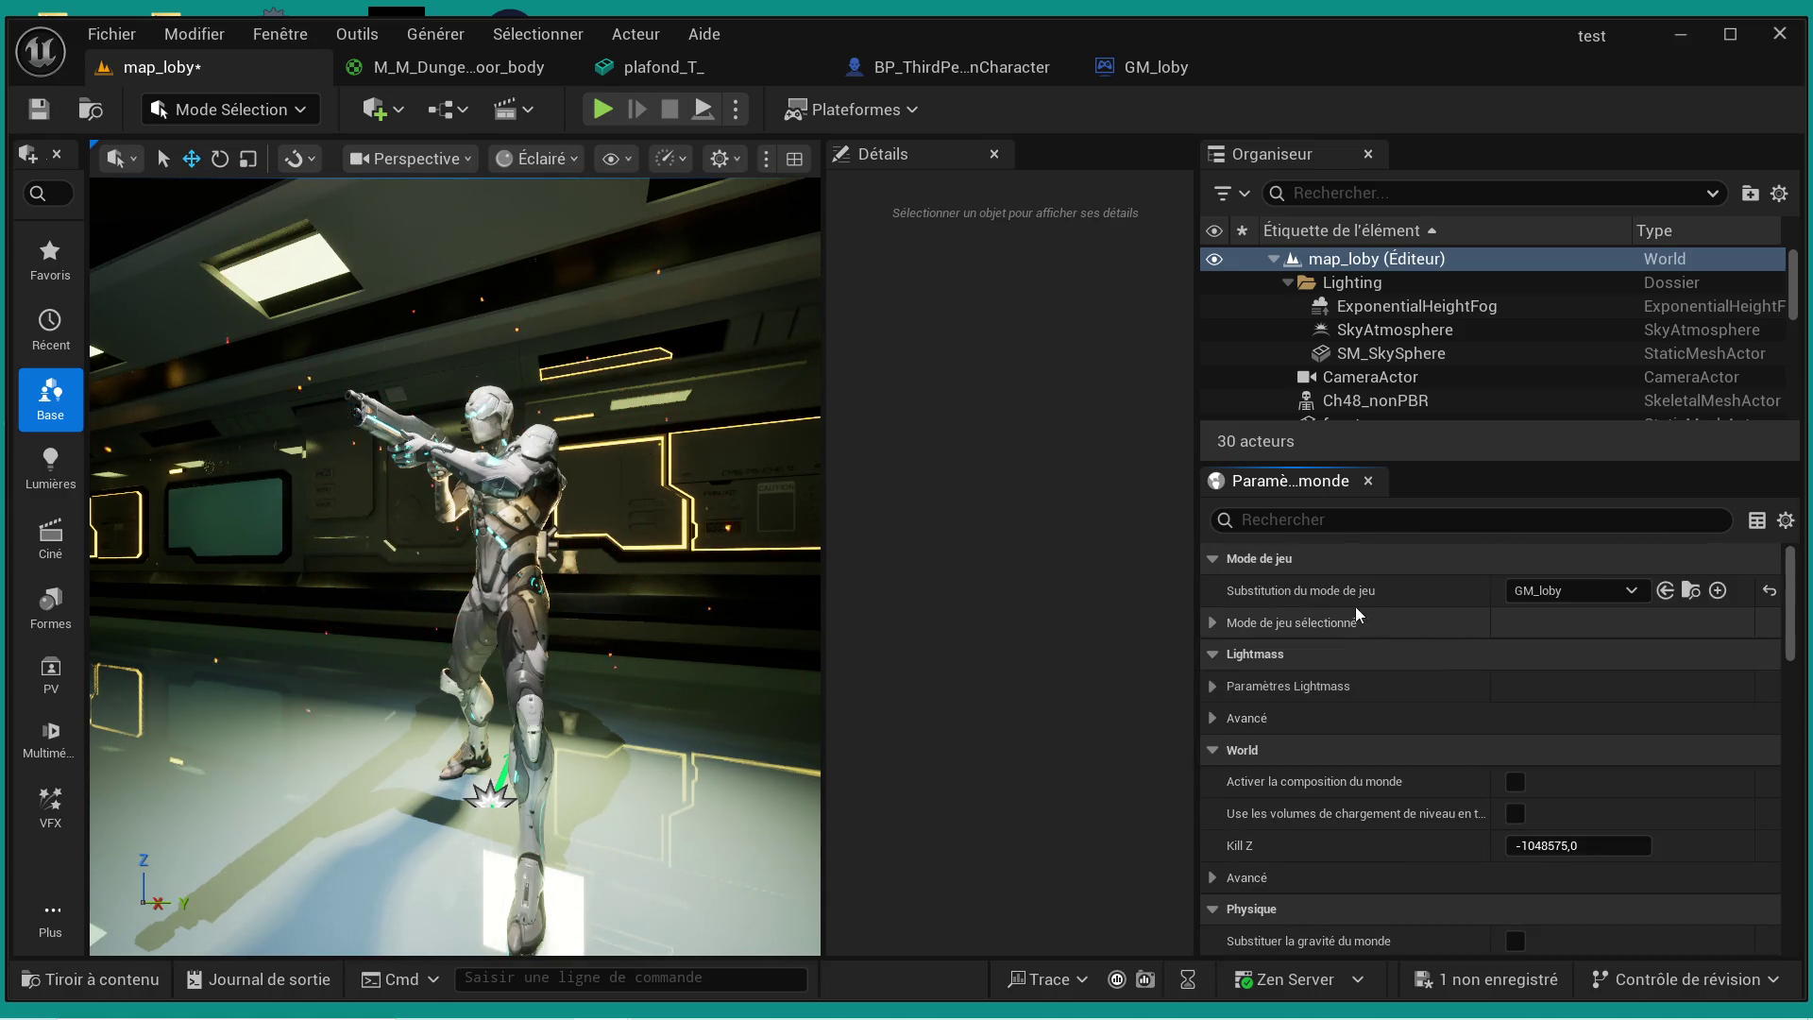
- Expand the GM_loby selected game mode classes and review the Player Controller Class options
click(1211, 623)
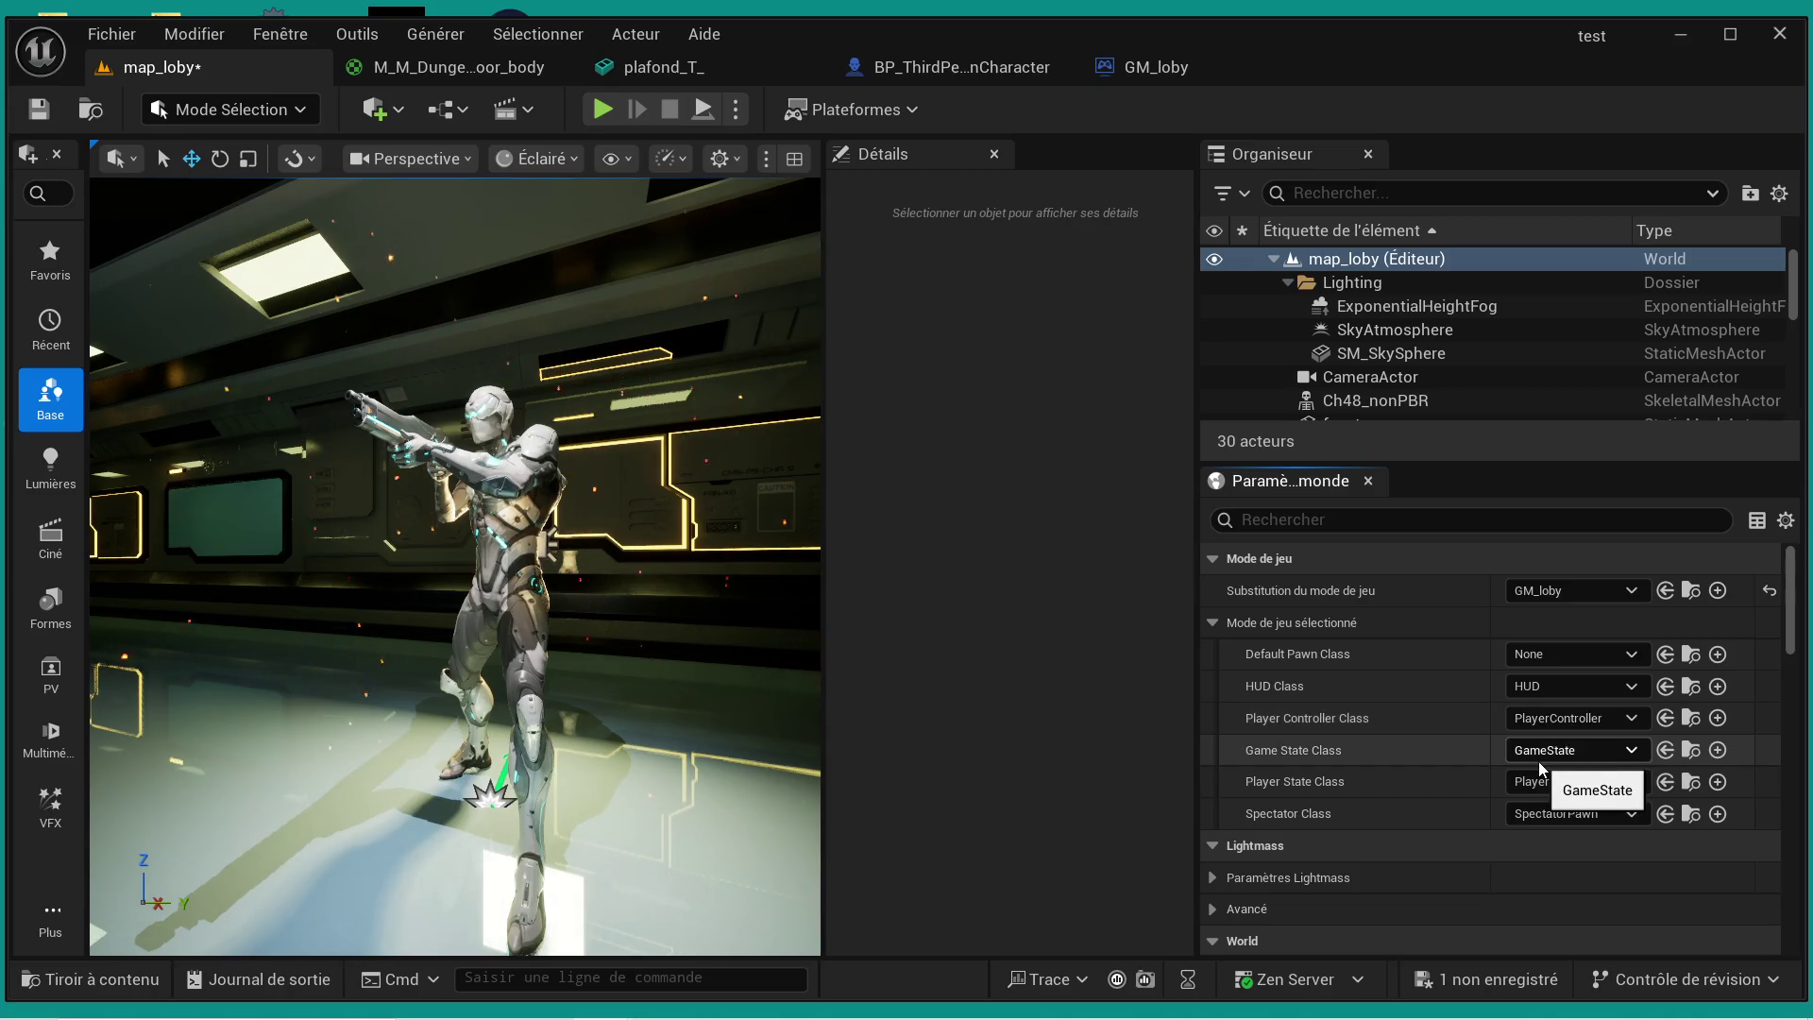
click(1589, 727)
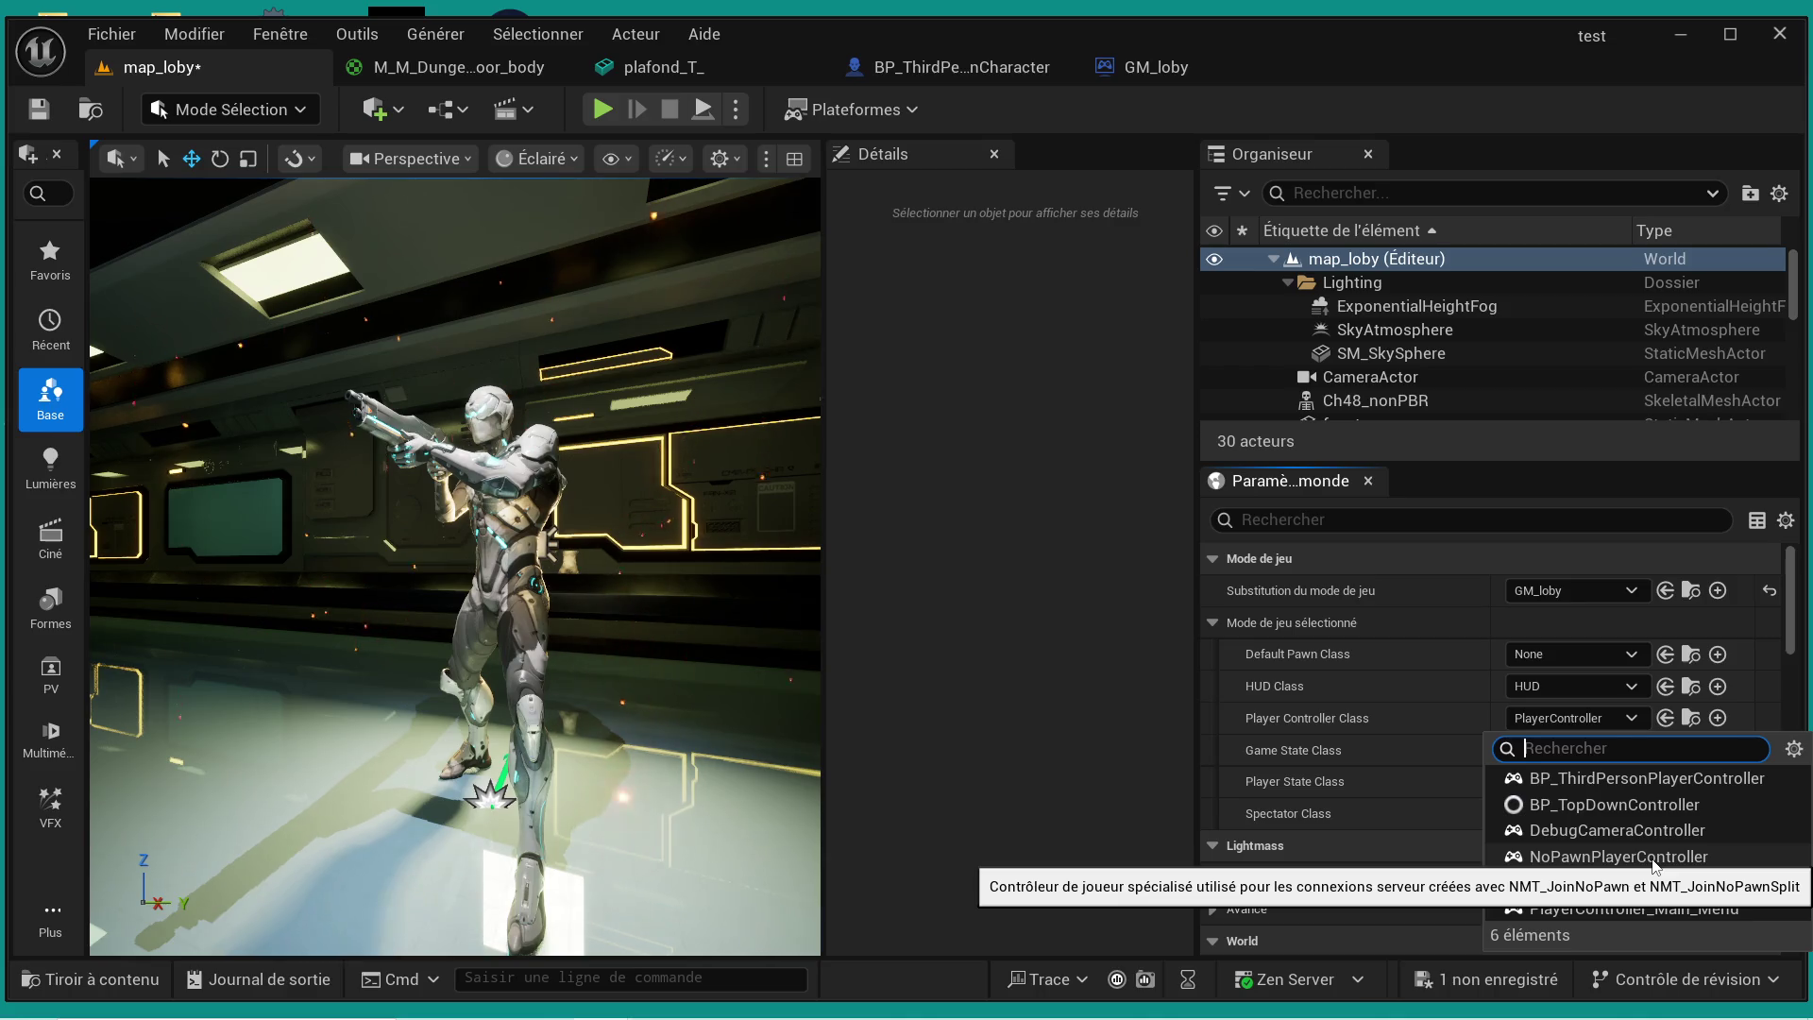
click(134, 979)
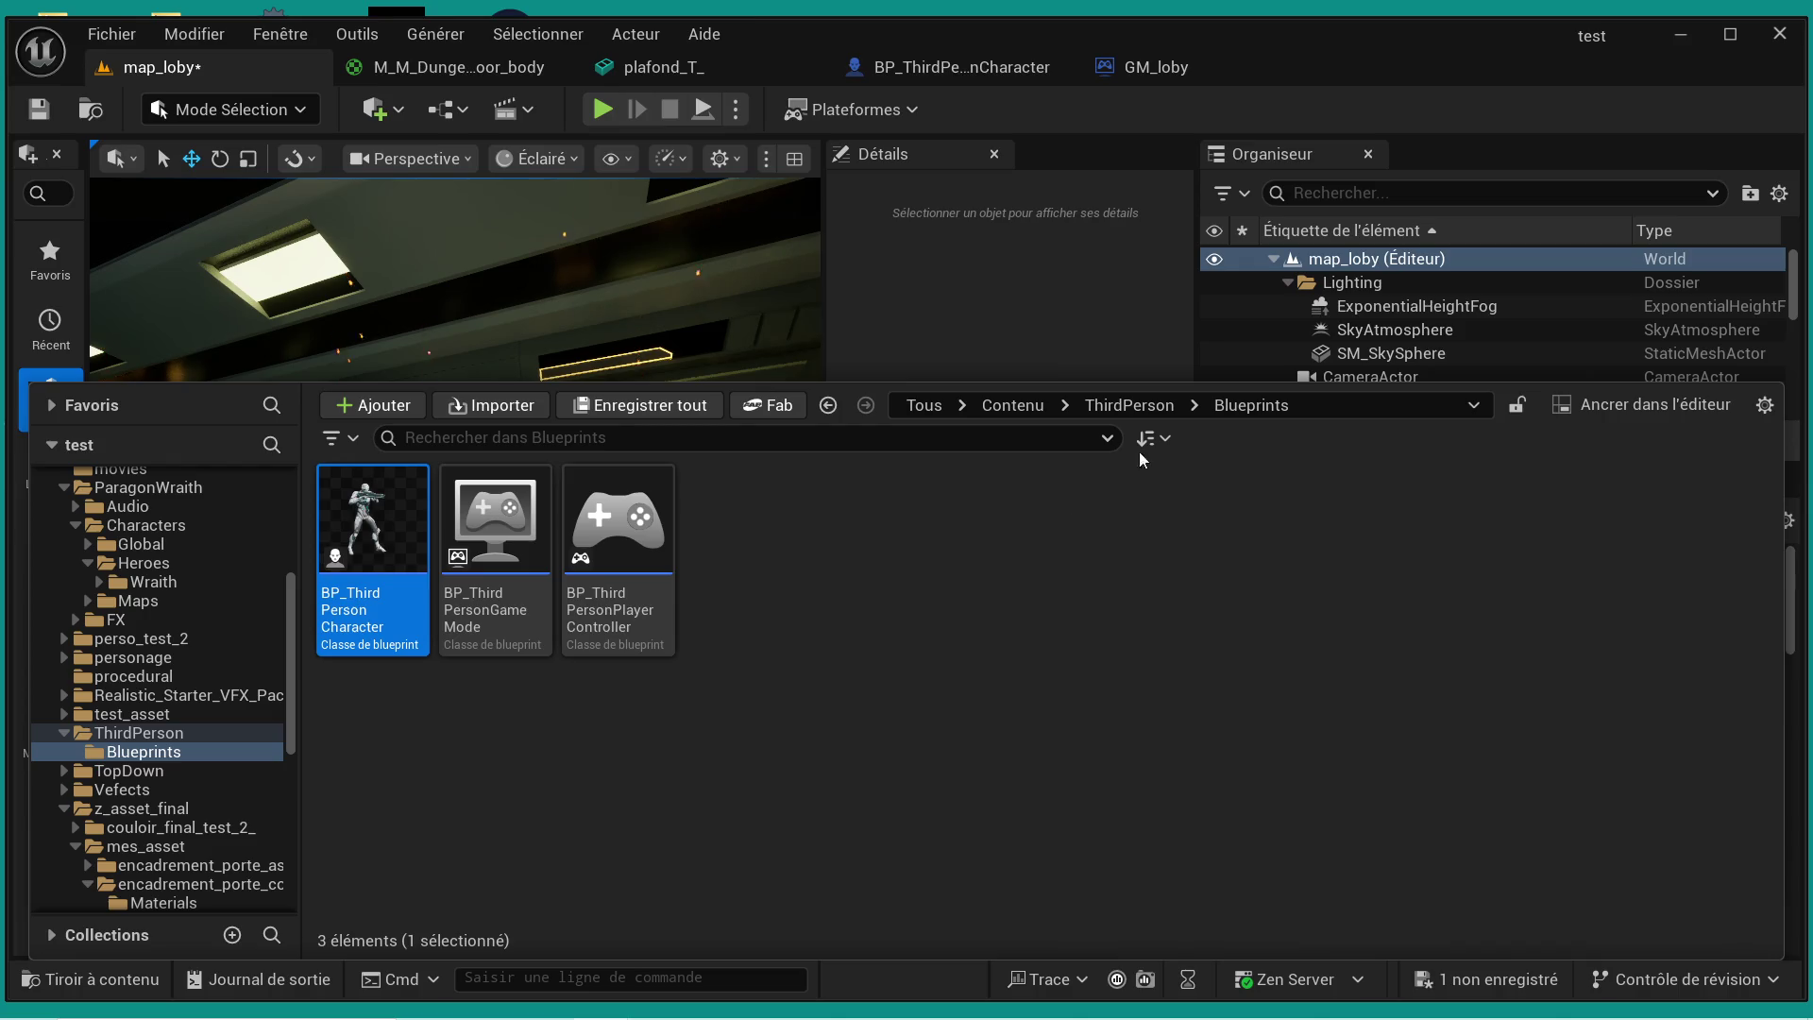
- Browse the Content Drawer from Contenu through ParagonWraith/Characters to Maps > BackGroundAssets
click(1012, 405)
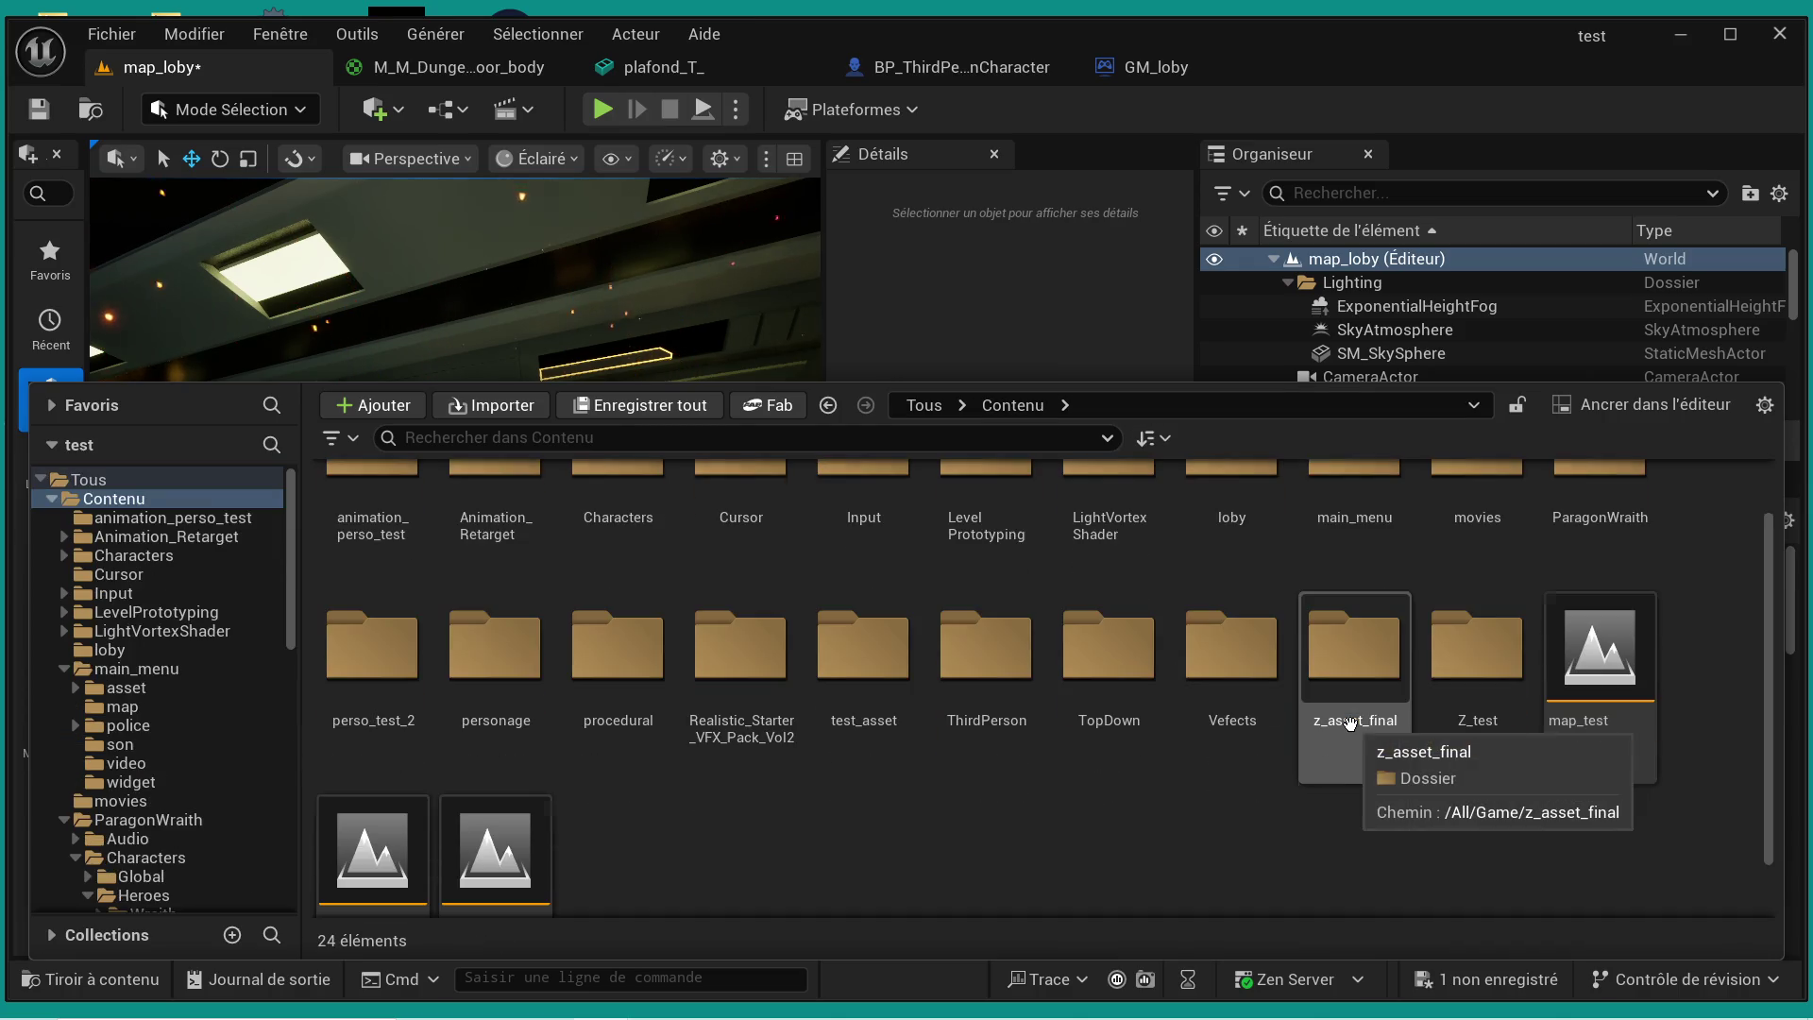
double_click(1600, 500)
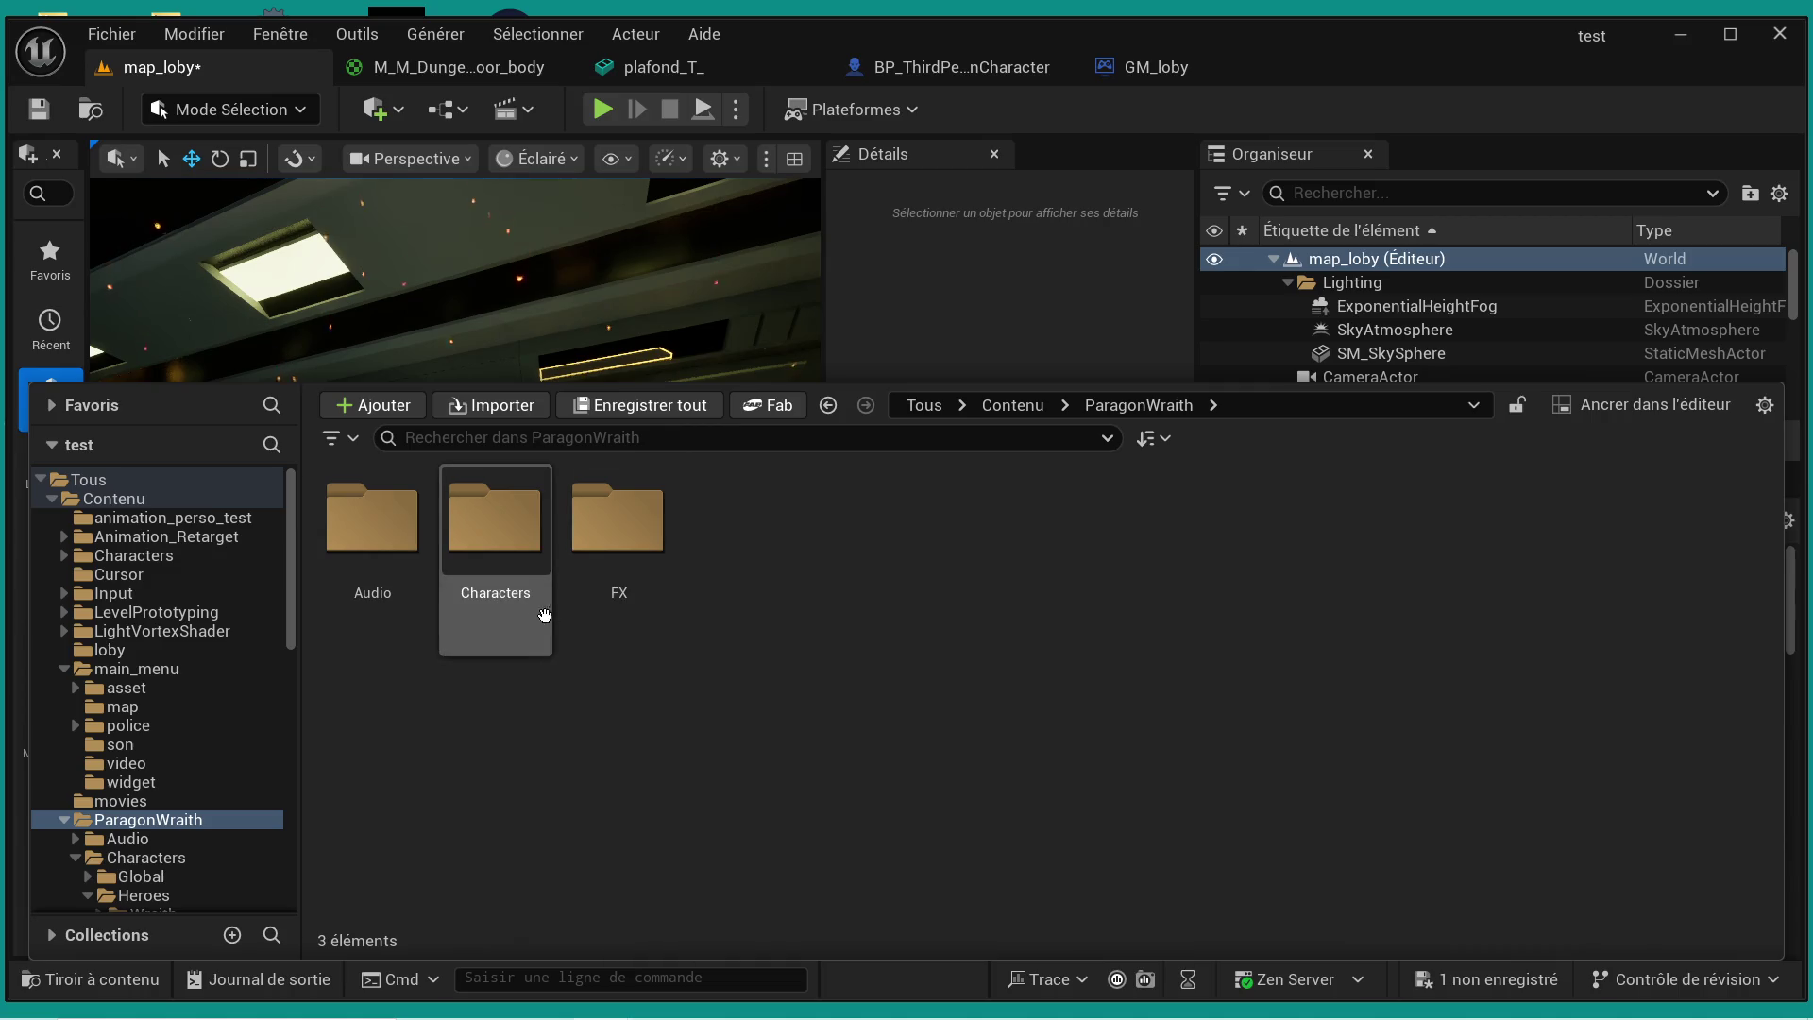
double_click(534, 564)
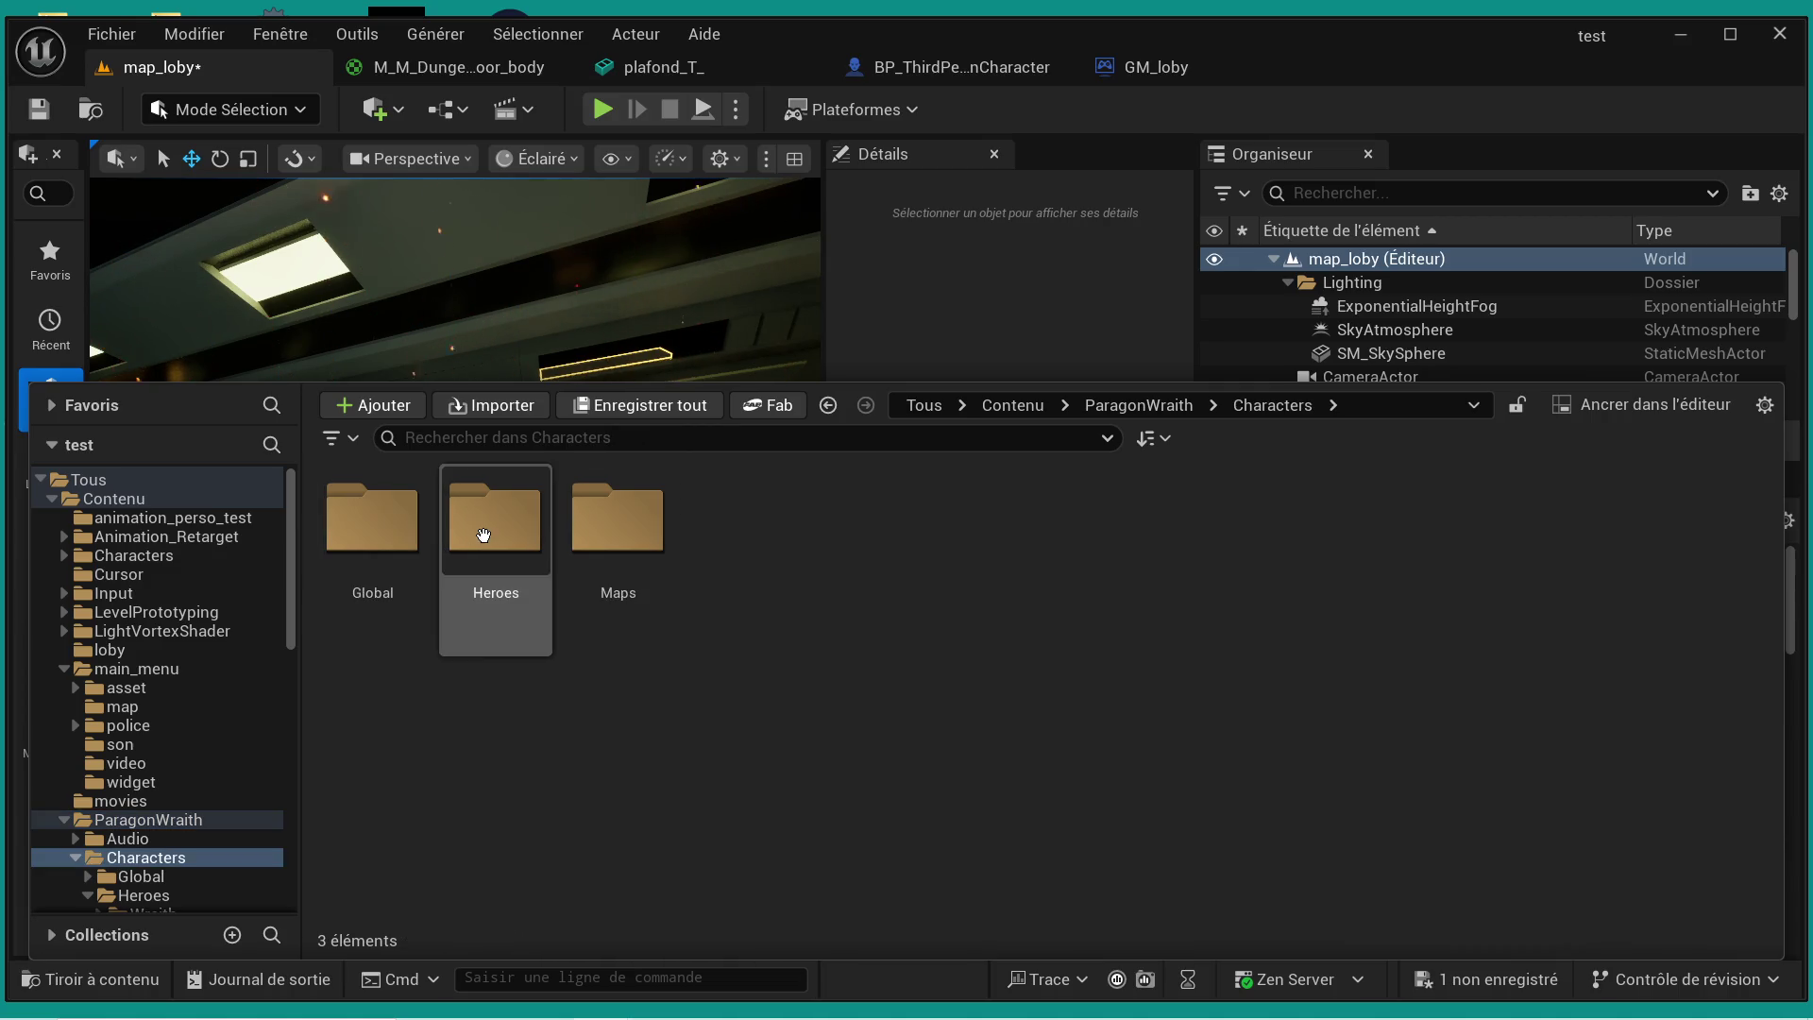
double_click(401, 535)
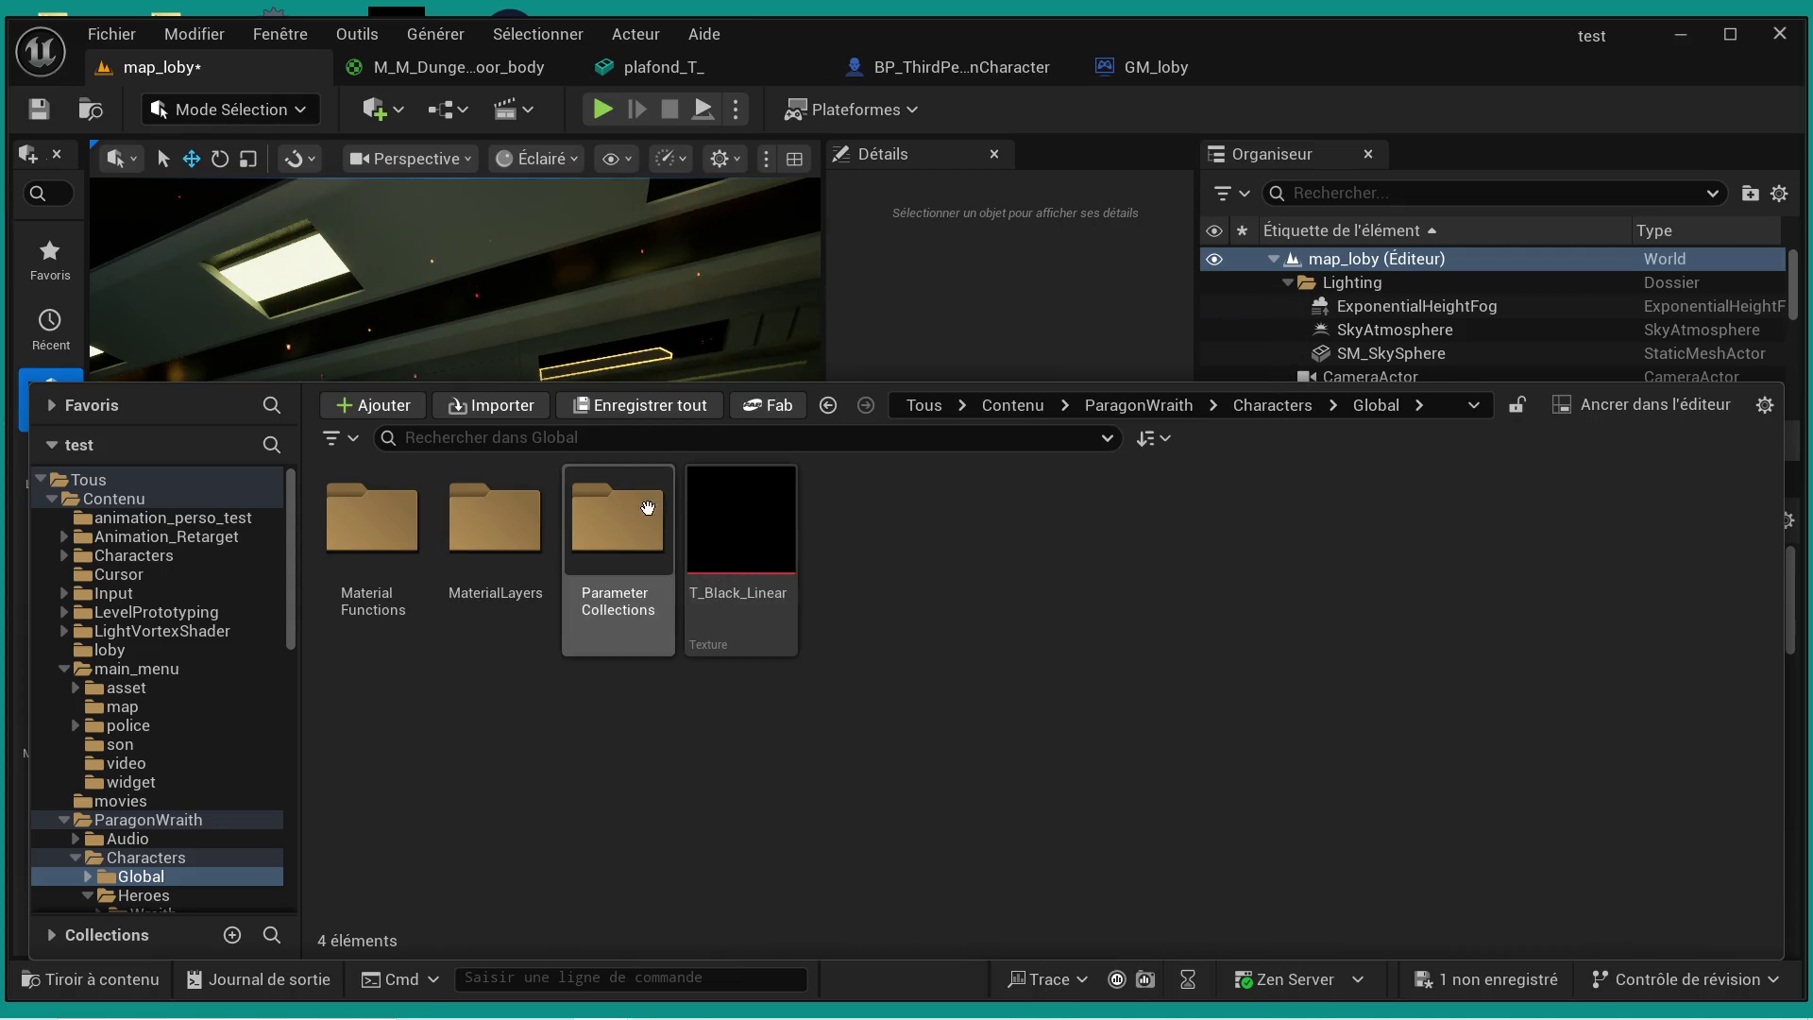
click(1271, 405)
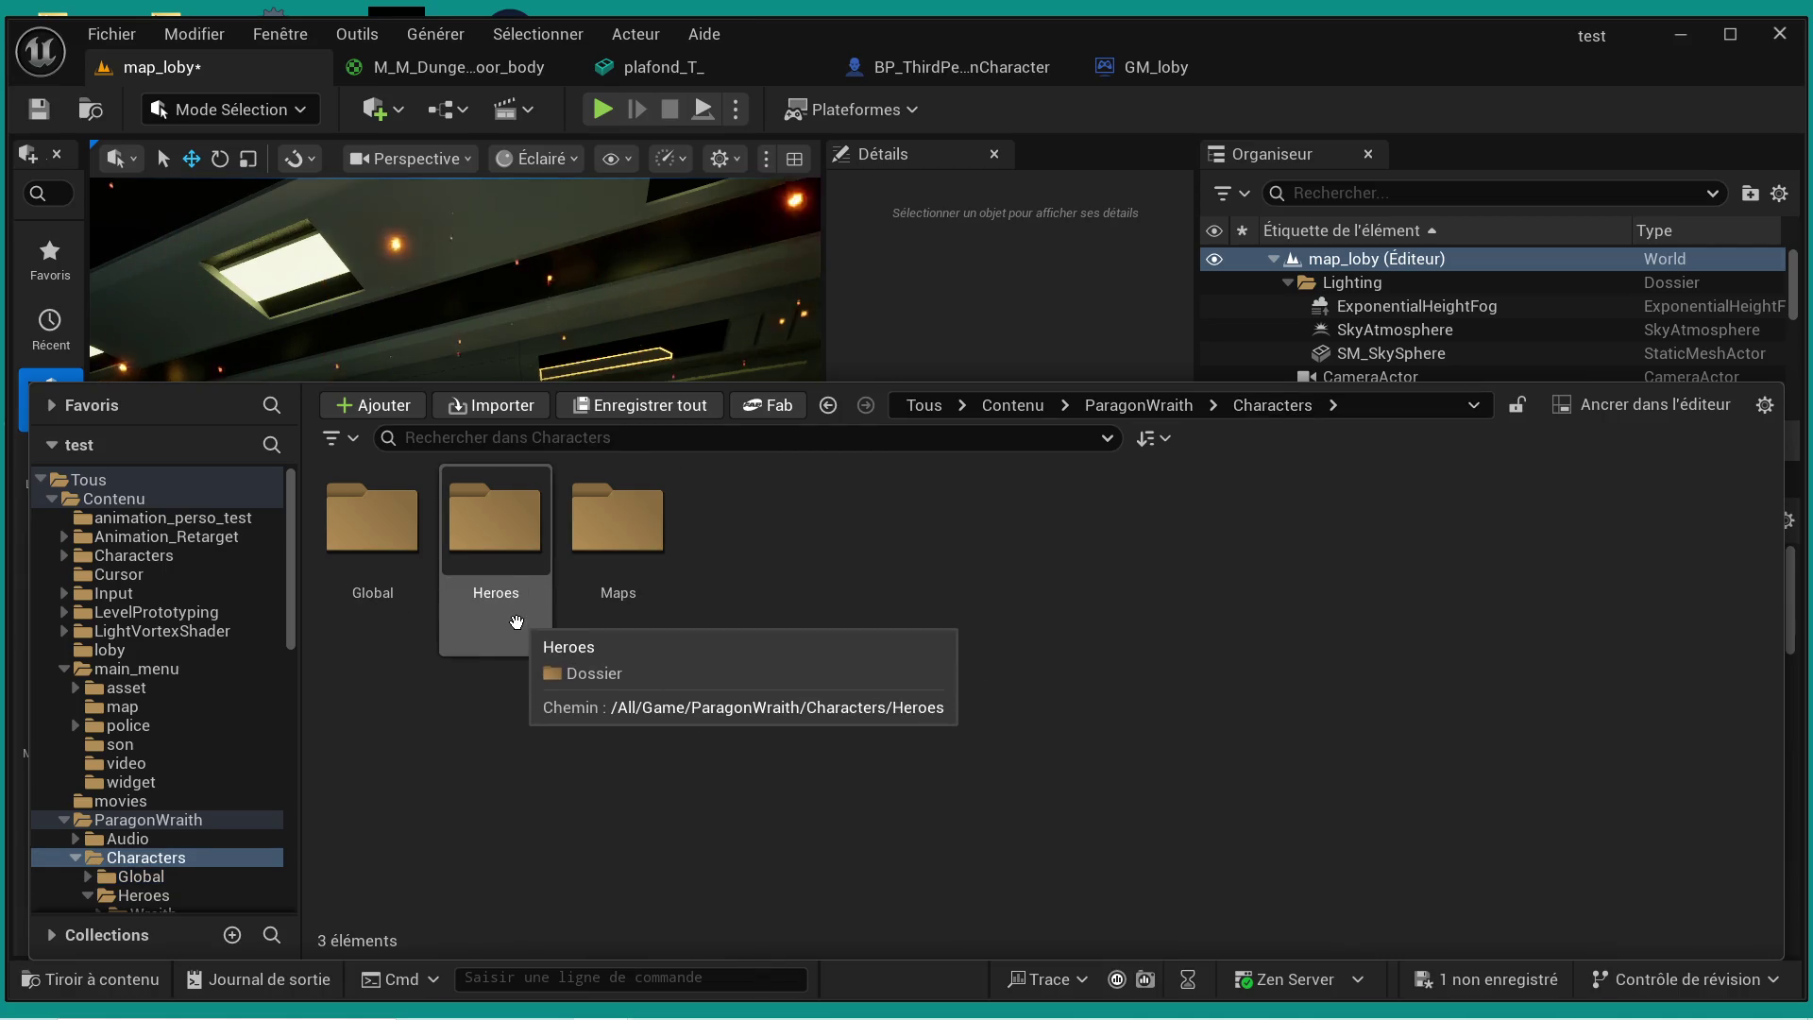
double_click(585, 619)
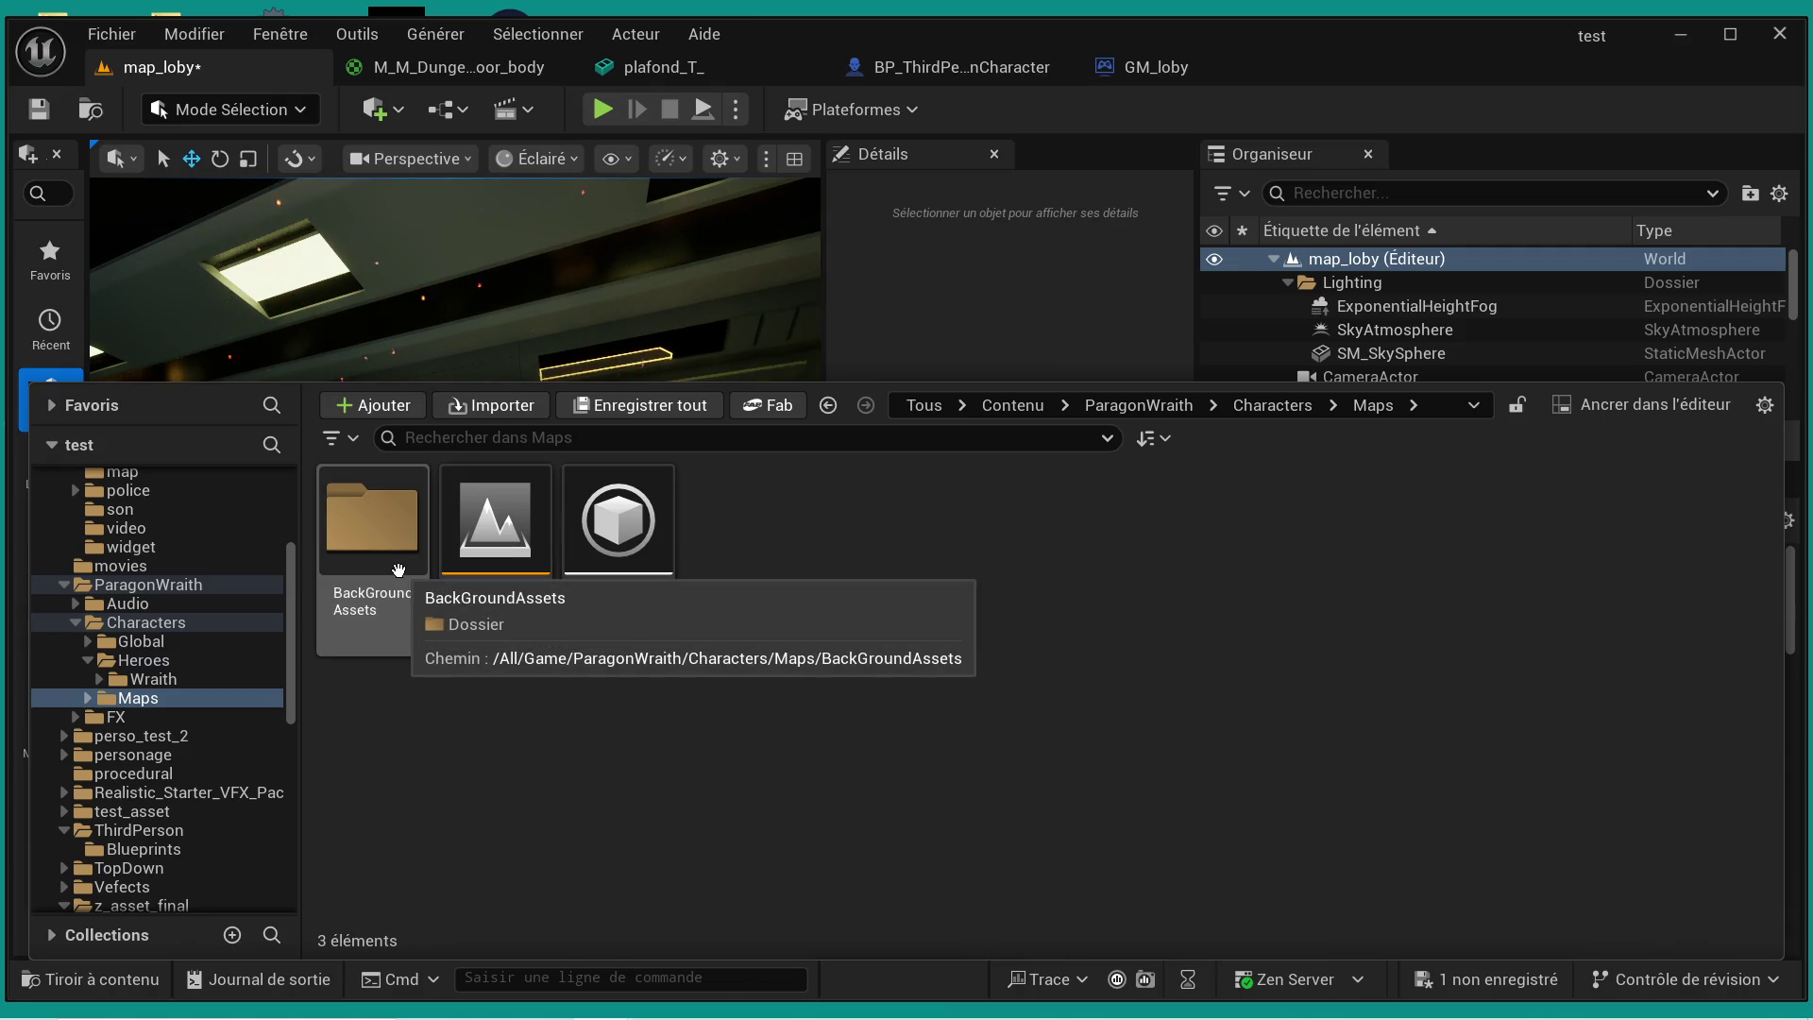
double_click(419, 576)
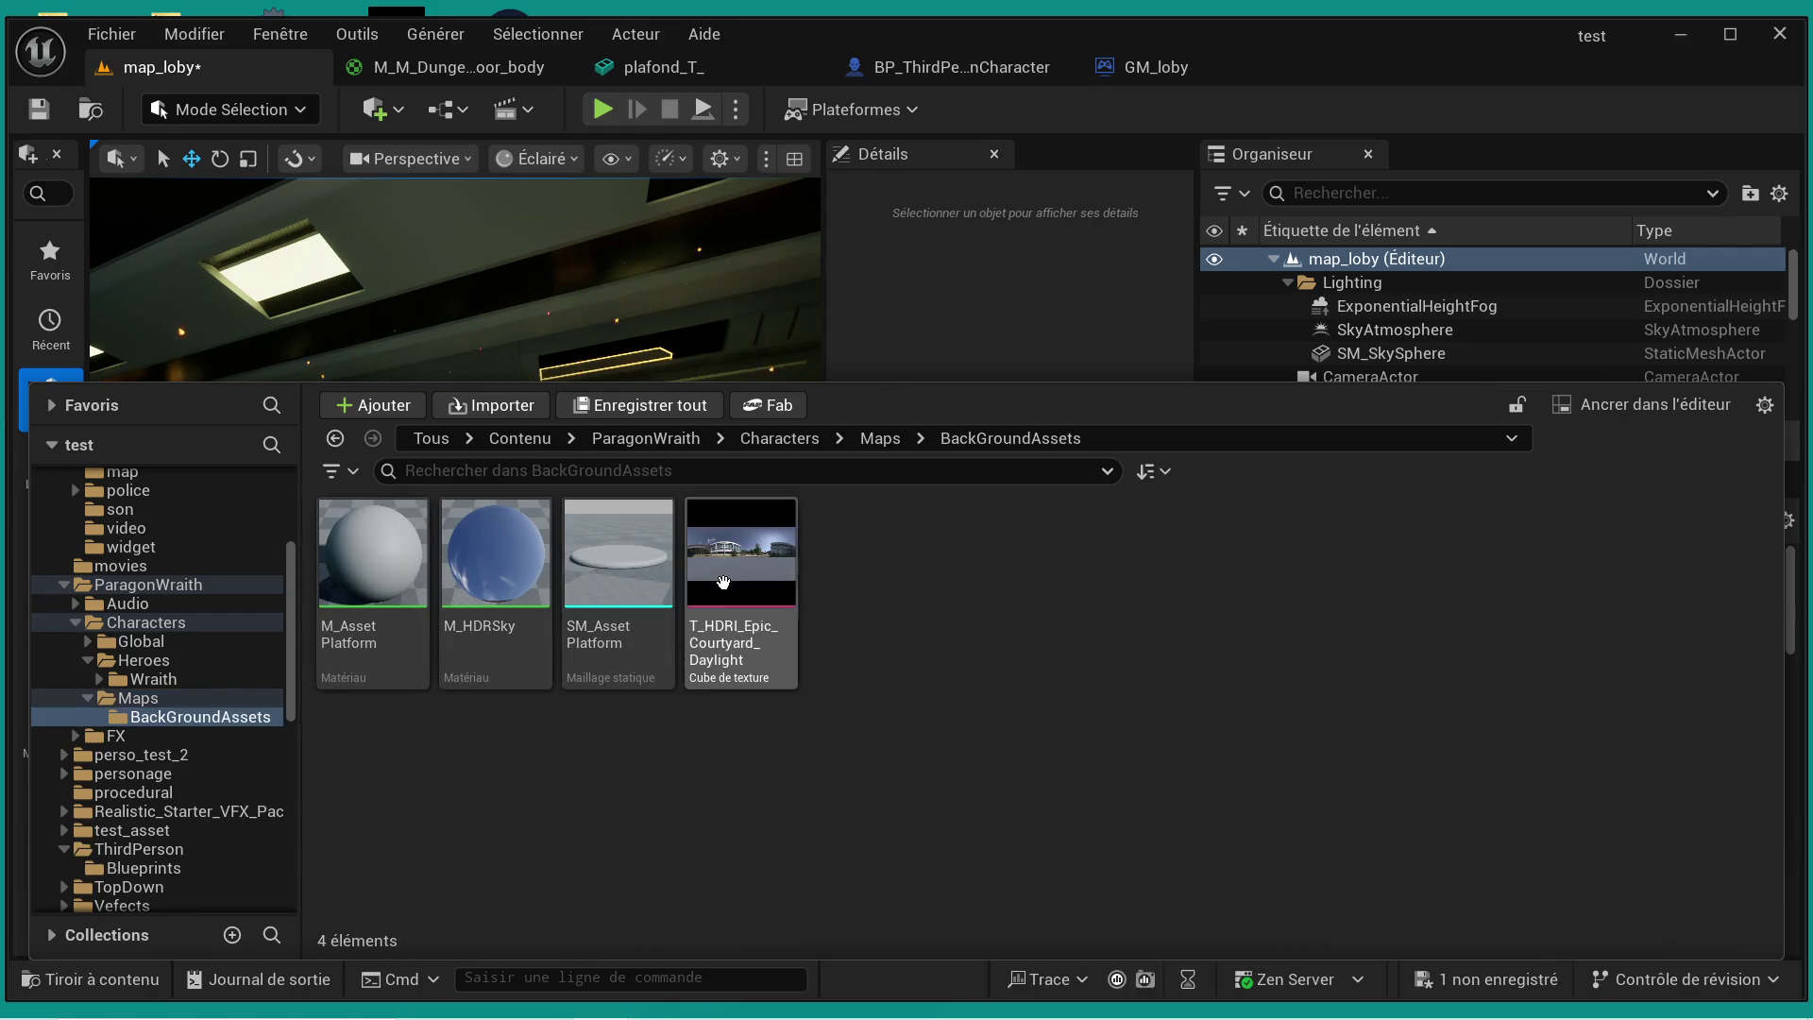
- Open the T_HDRI_Epic_Courtyard_Daylight texture for inspection, then close it
mouse_move(753, 588)
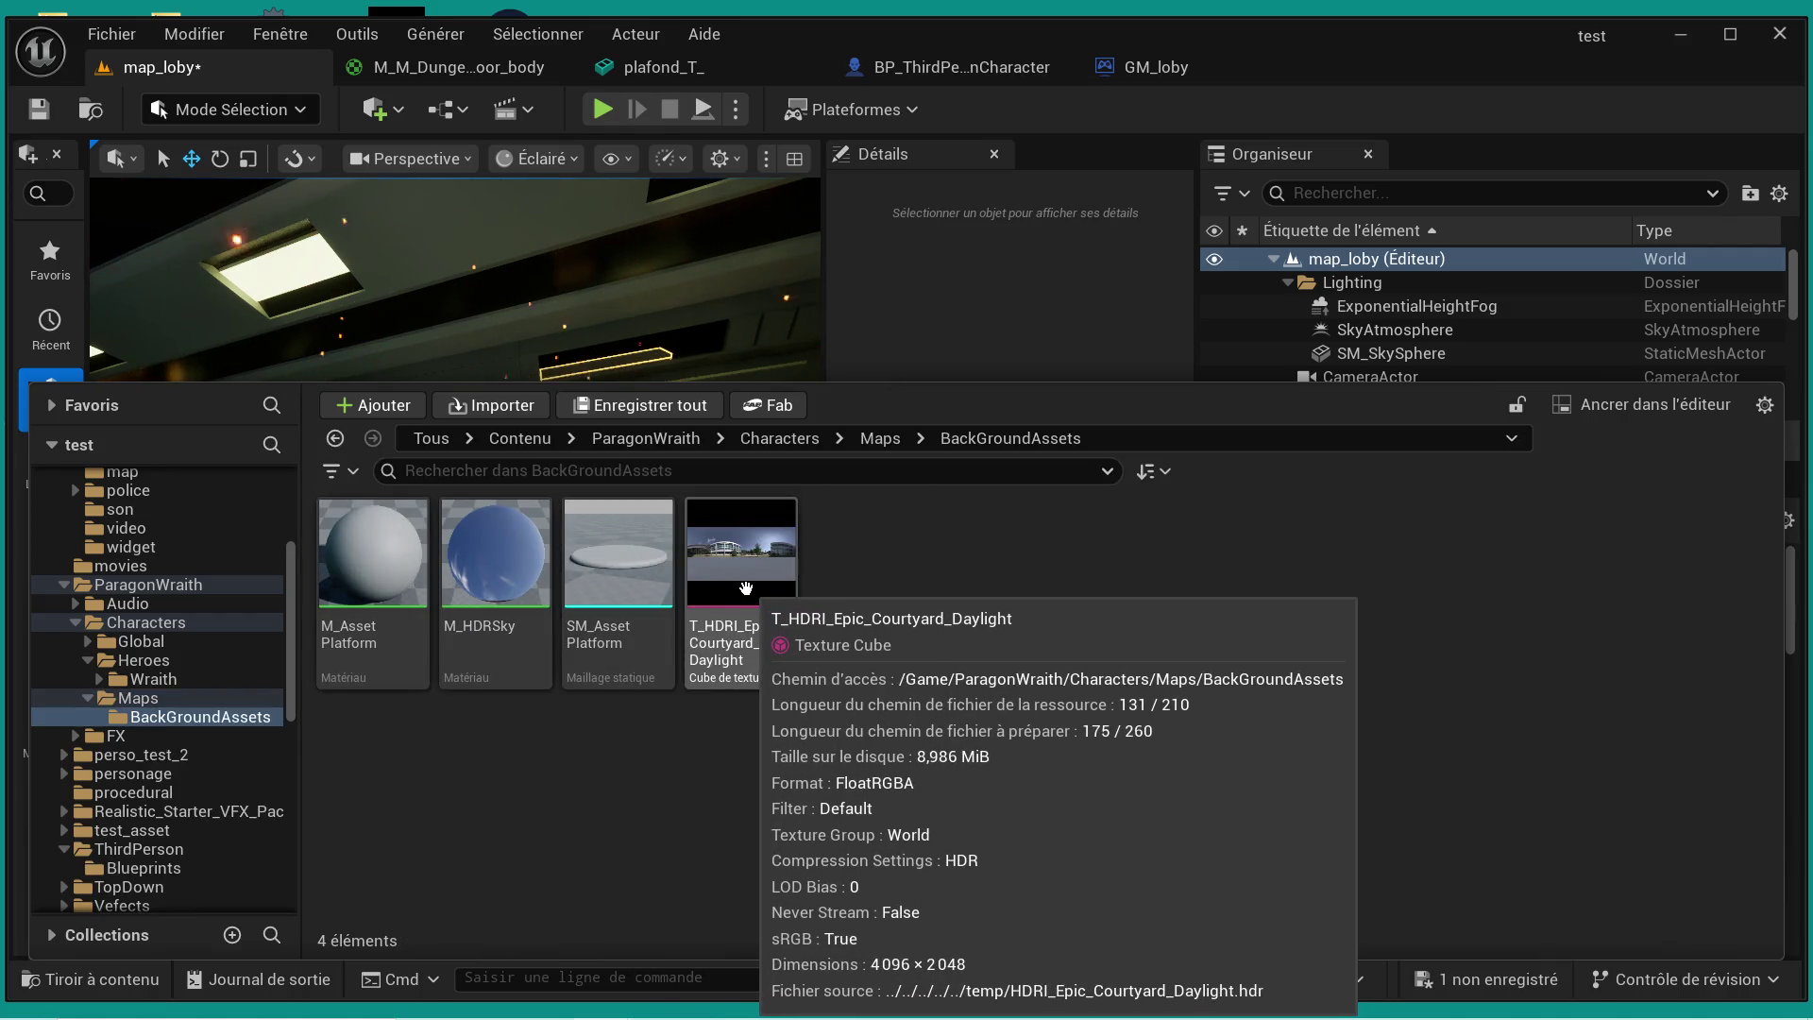
mouse_move(642, 573)
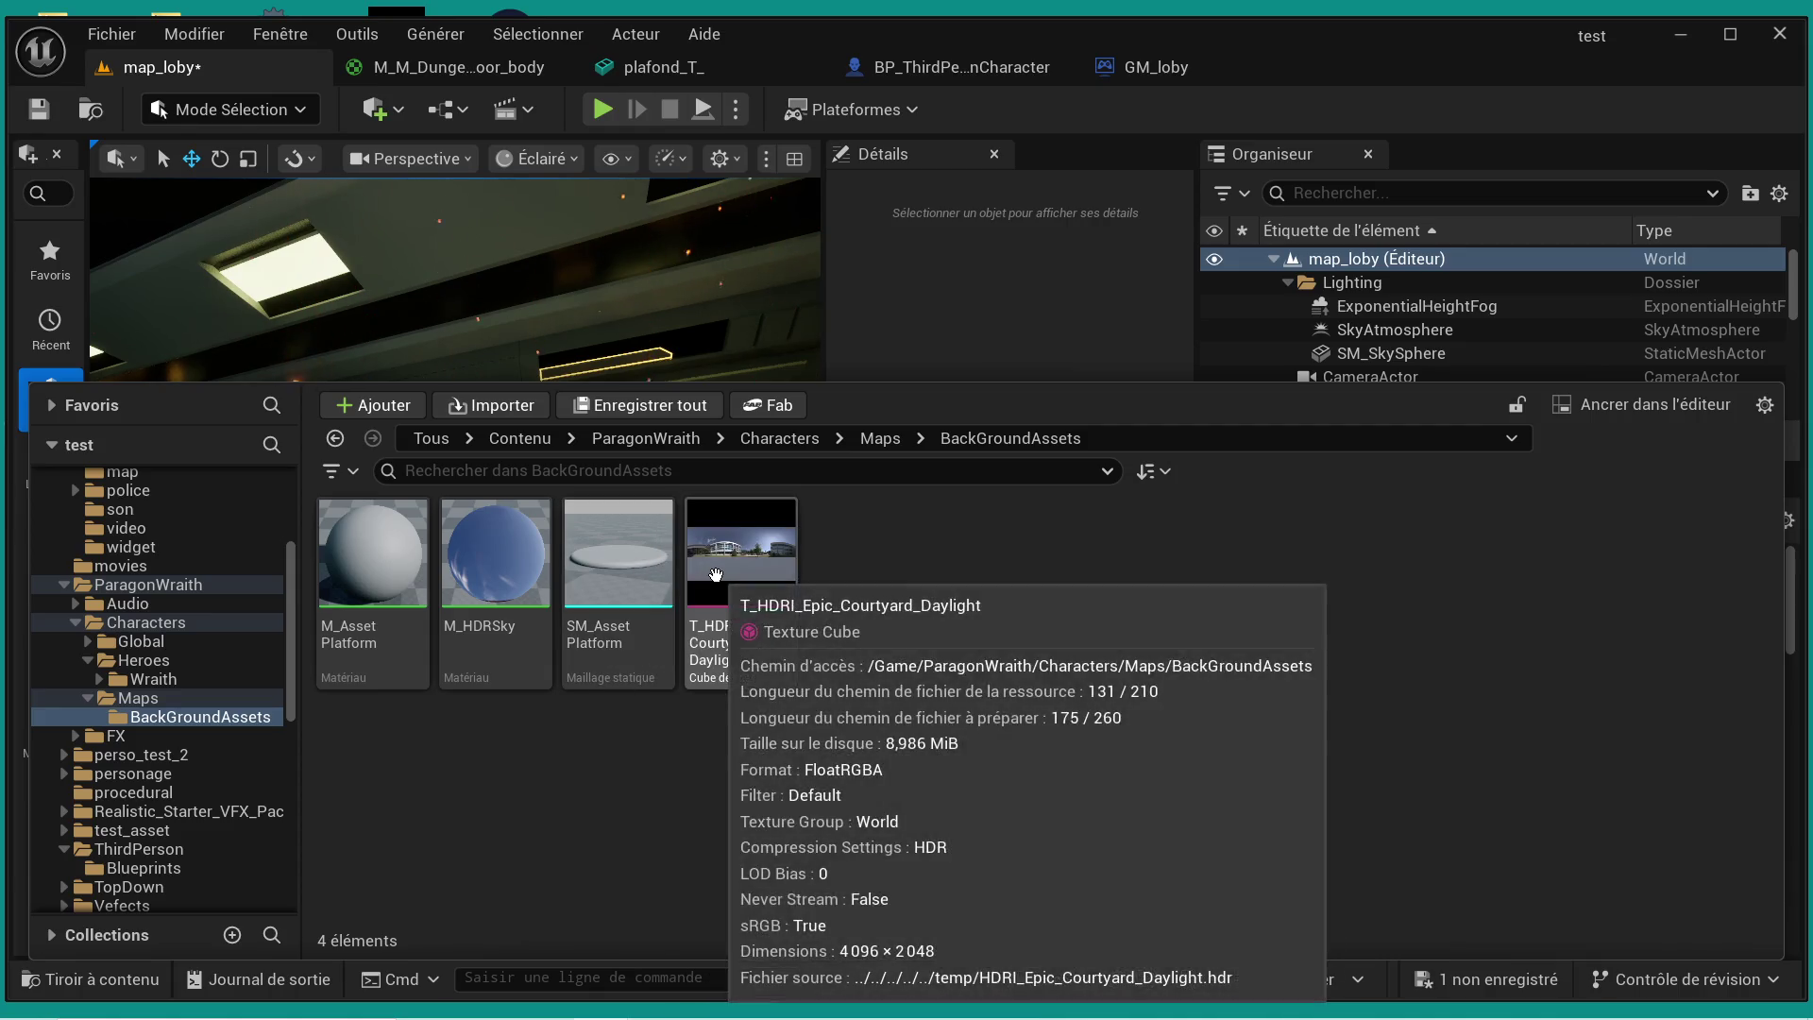
click(720, 584)
double_click(720, 584)
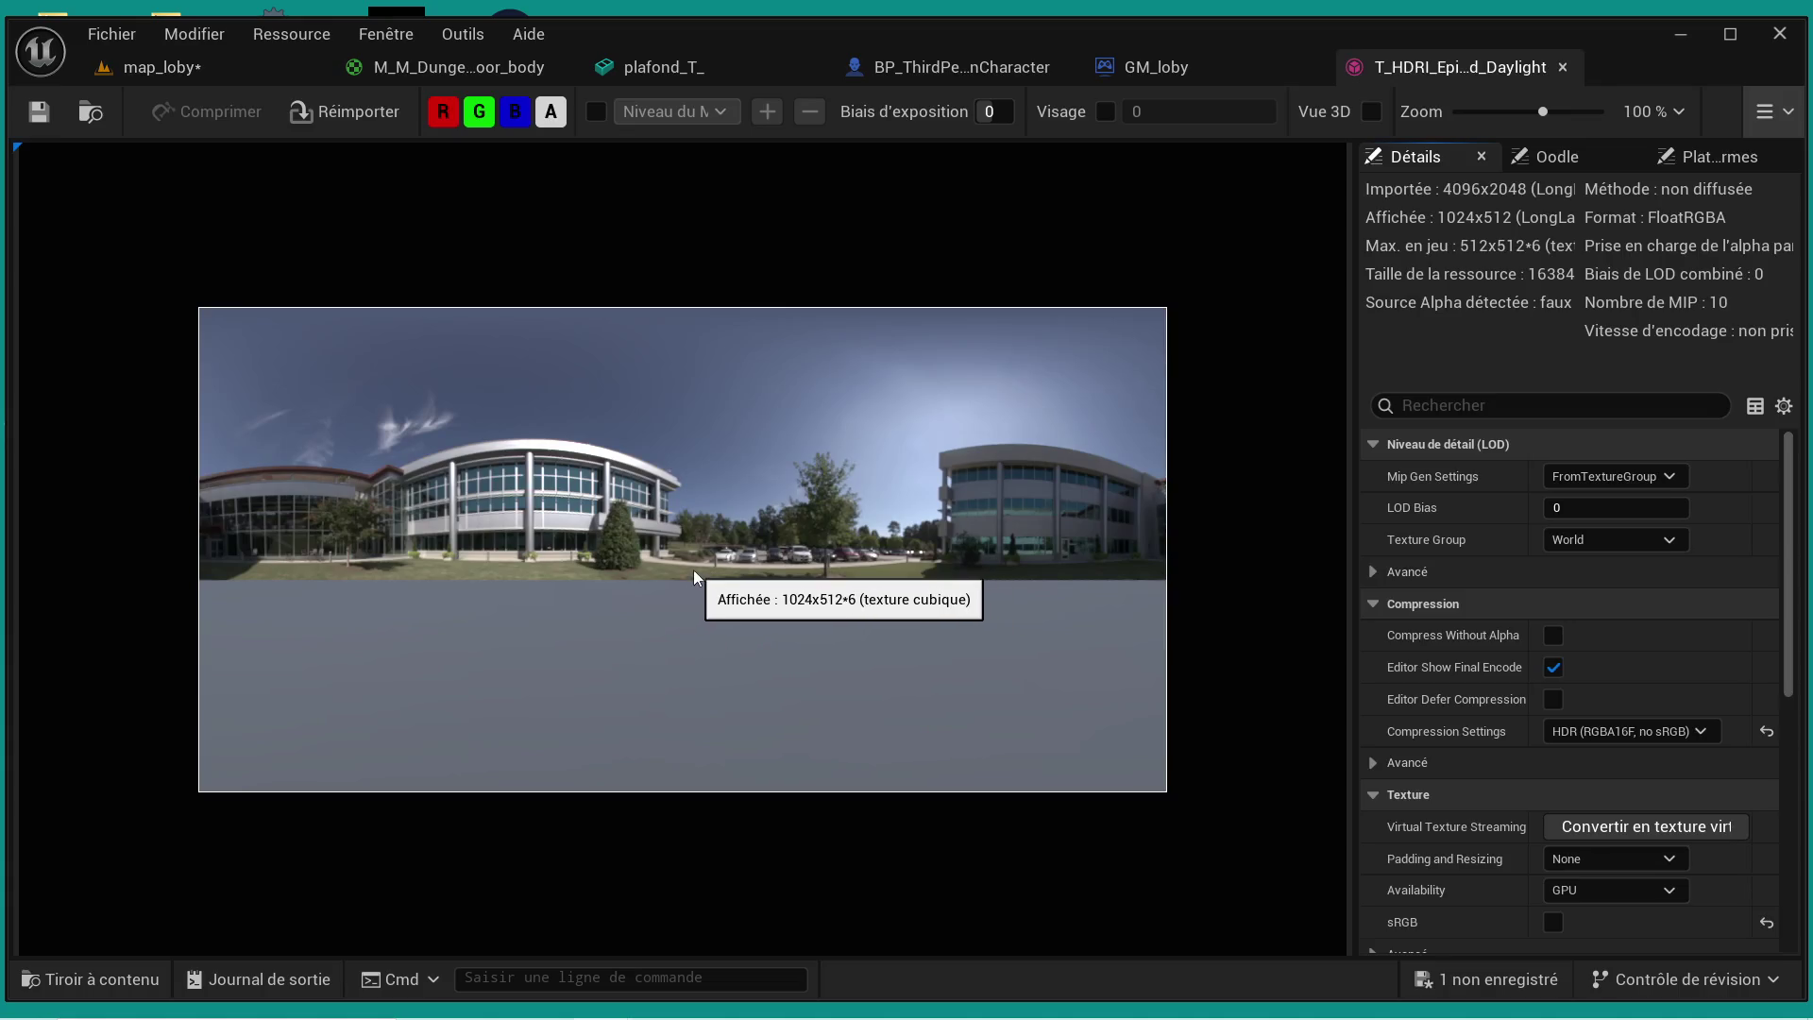
click(1563, 68)
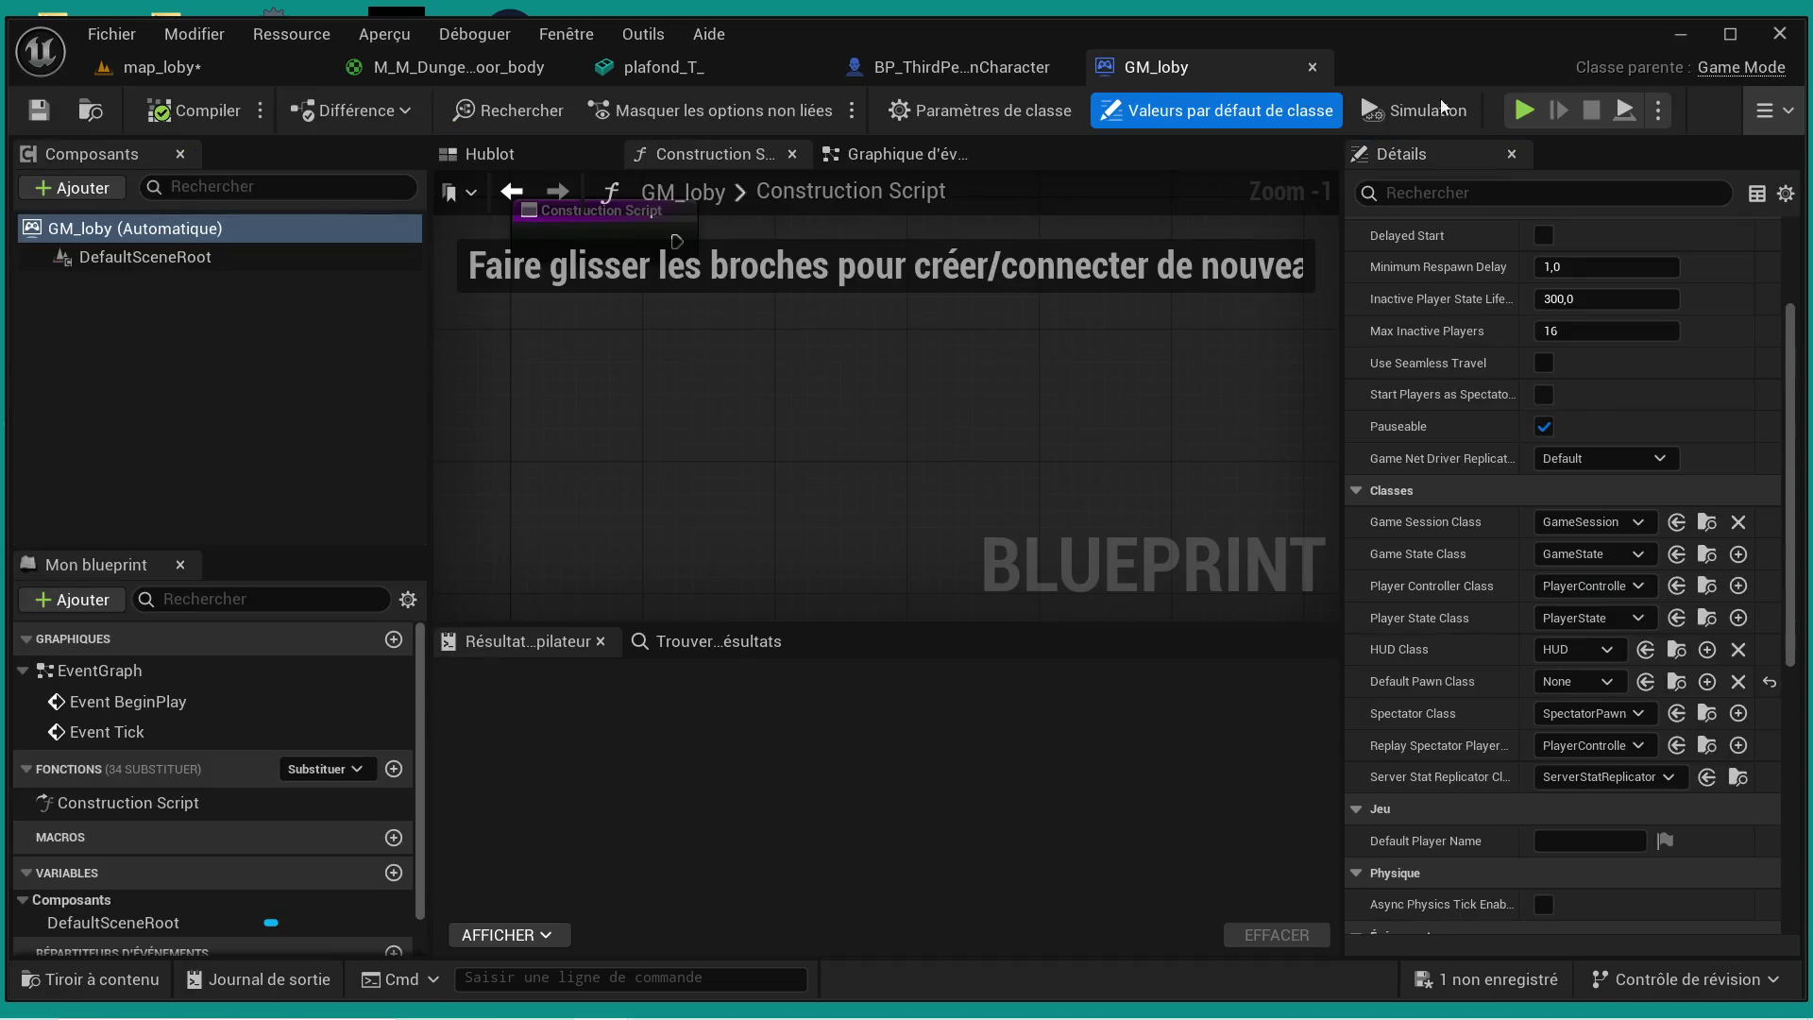
- Navigate the Content Drawer to the Characters > Heroes > Wraith folder
click(54, 976)
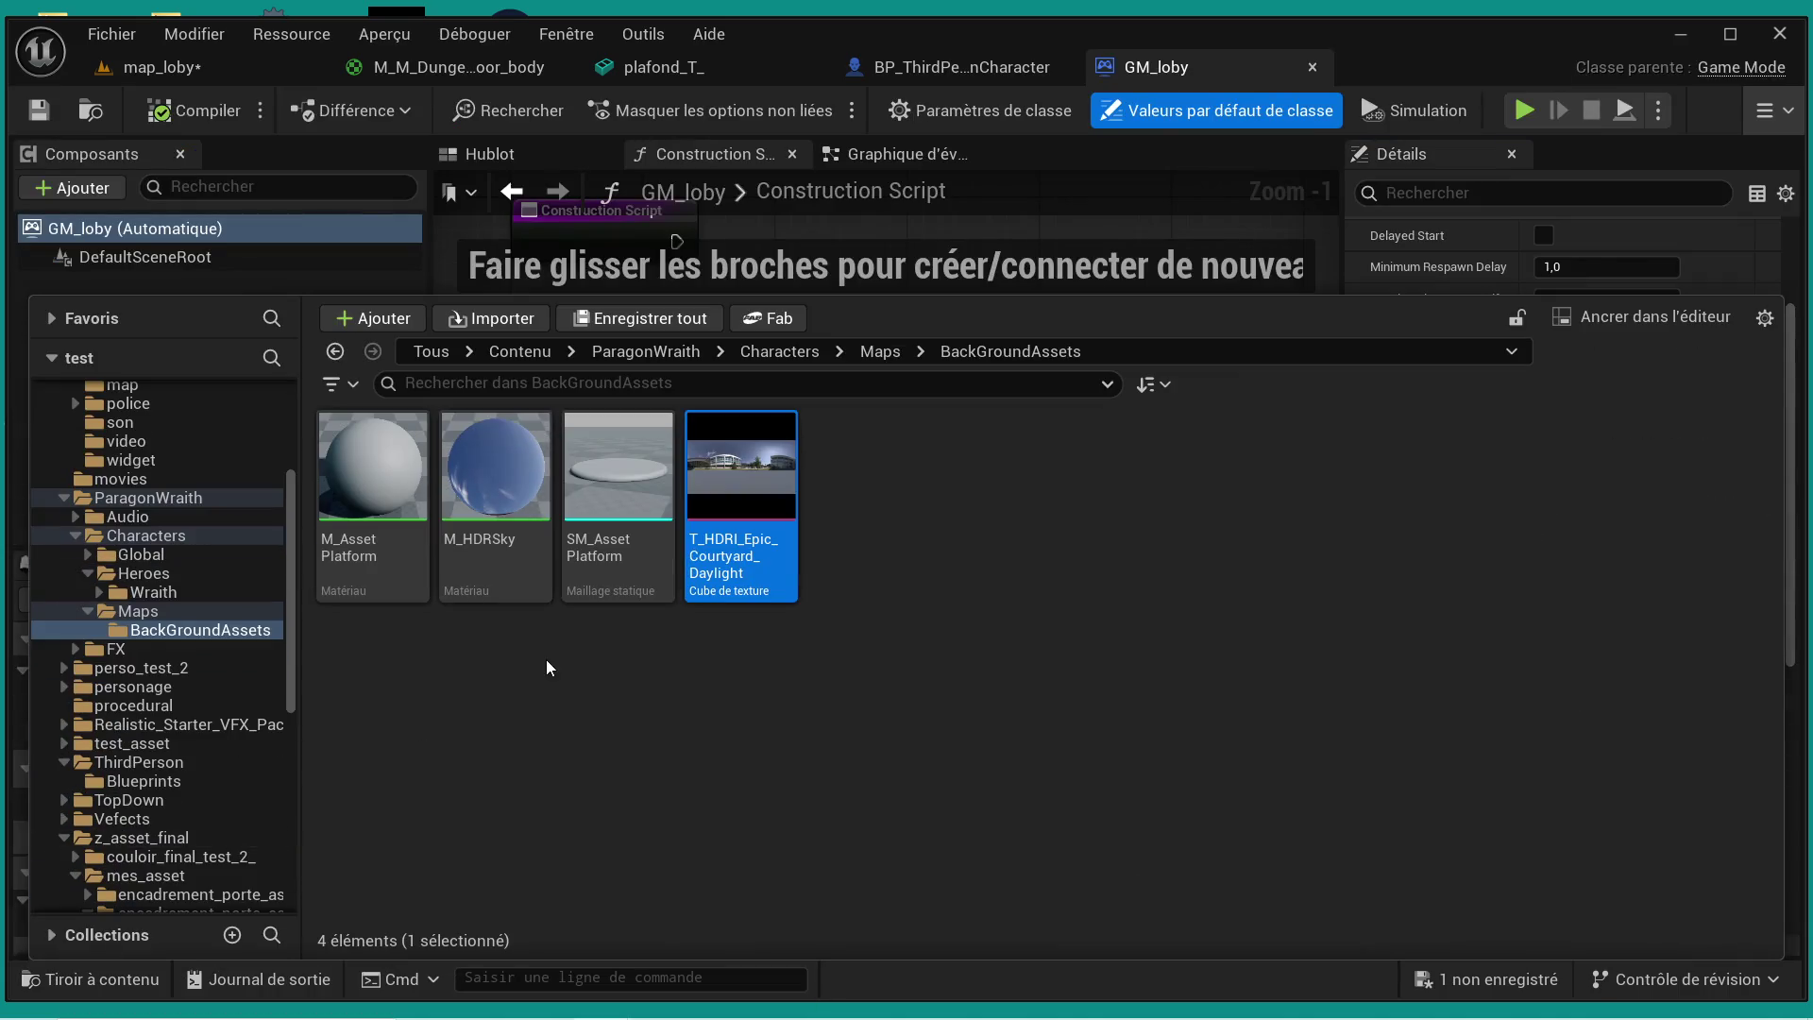
click(899, 349)
mouse_move(652, 477)
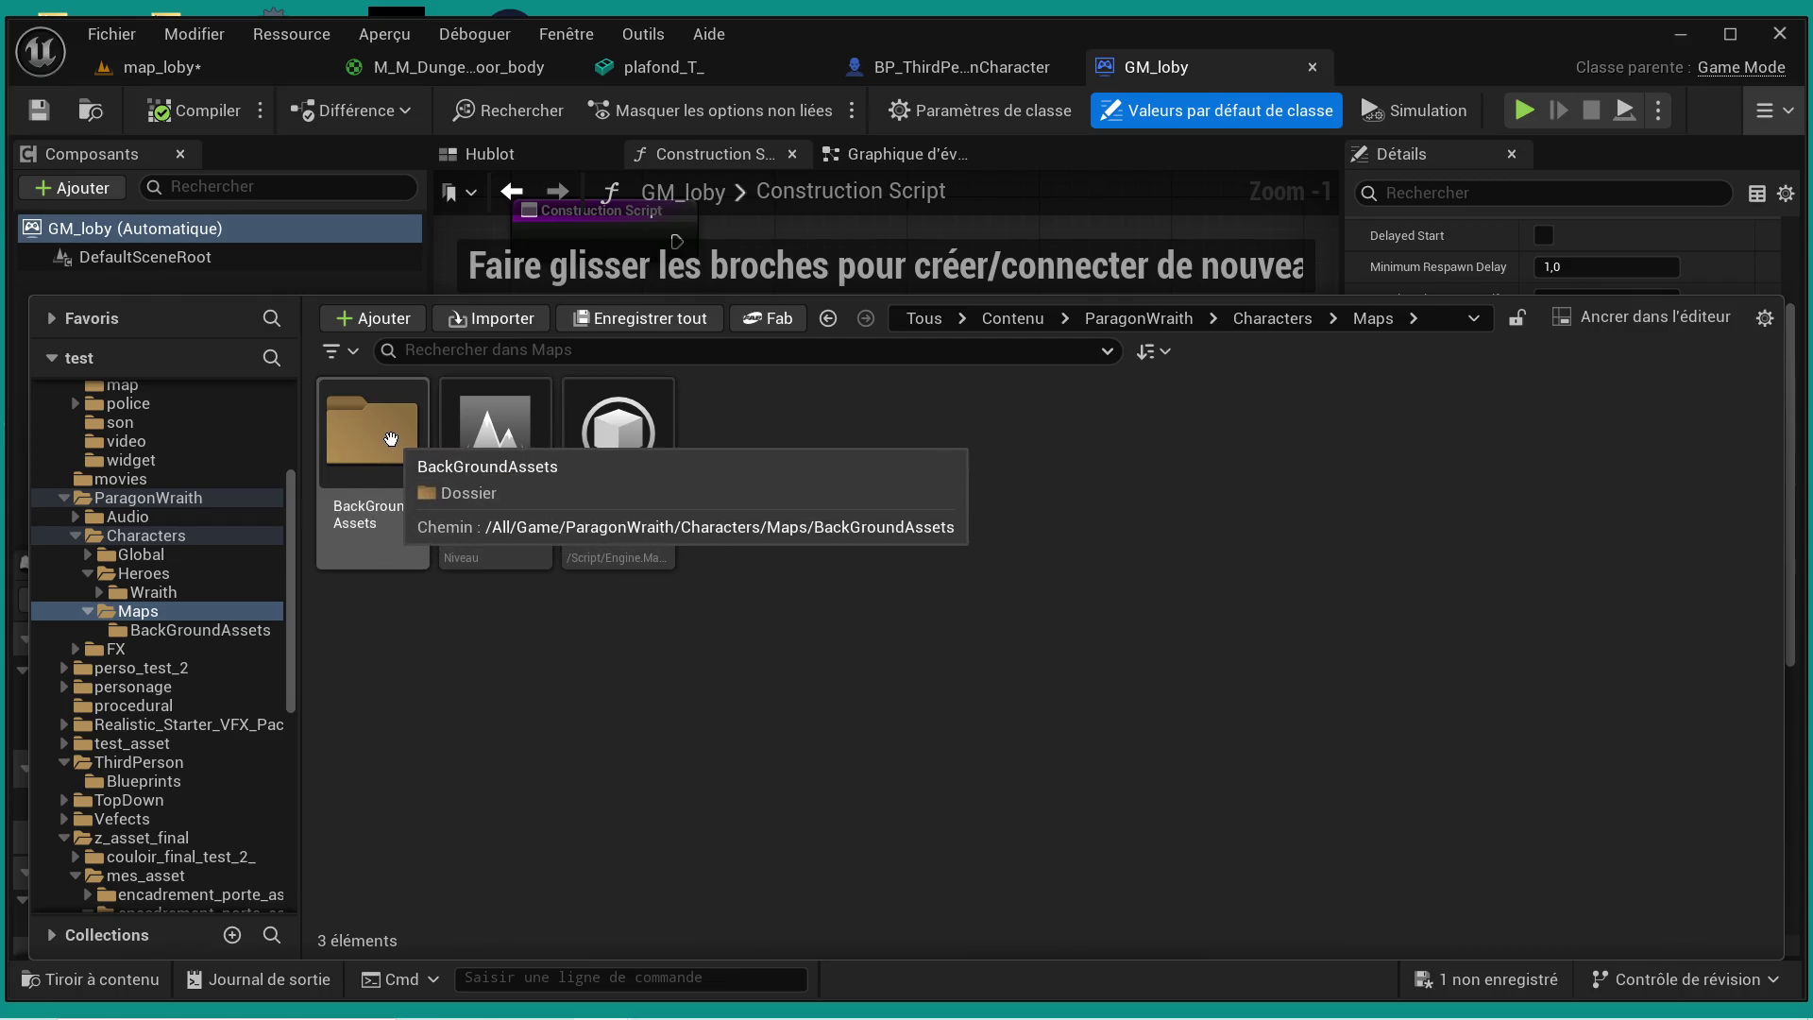
click(1247, 321)
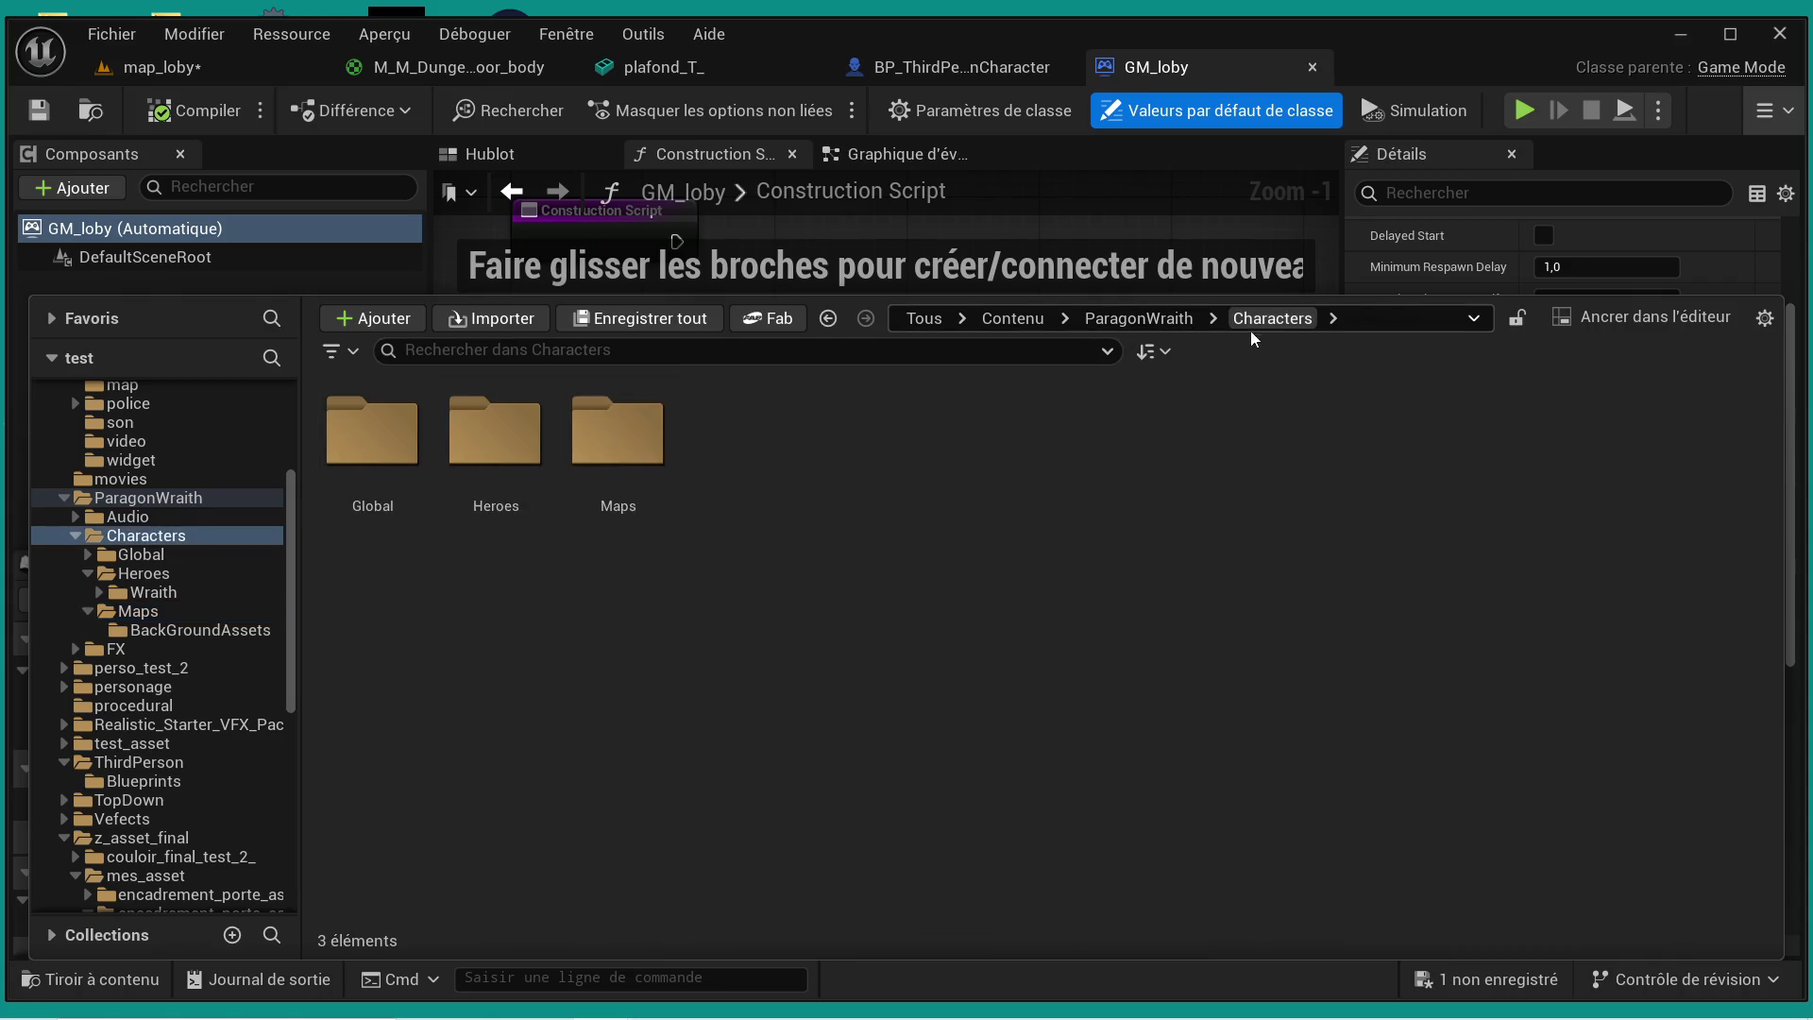
double_click(496, 470)
double_click(423, 467)
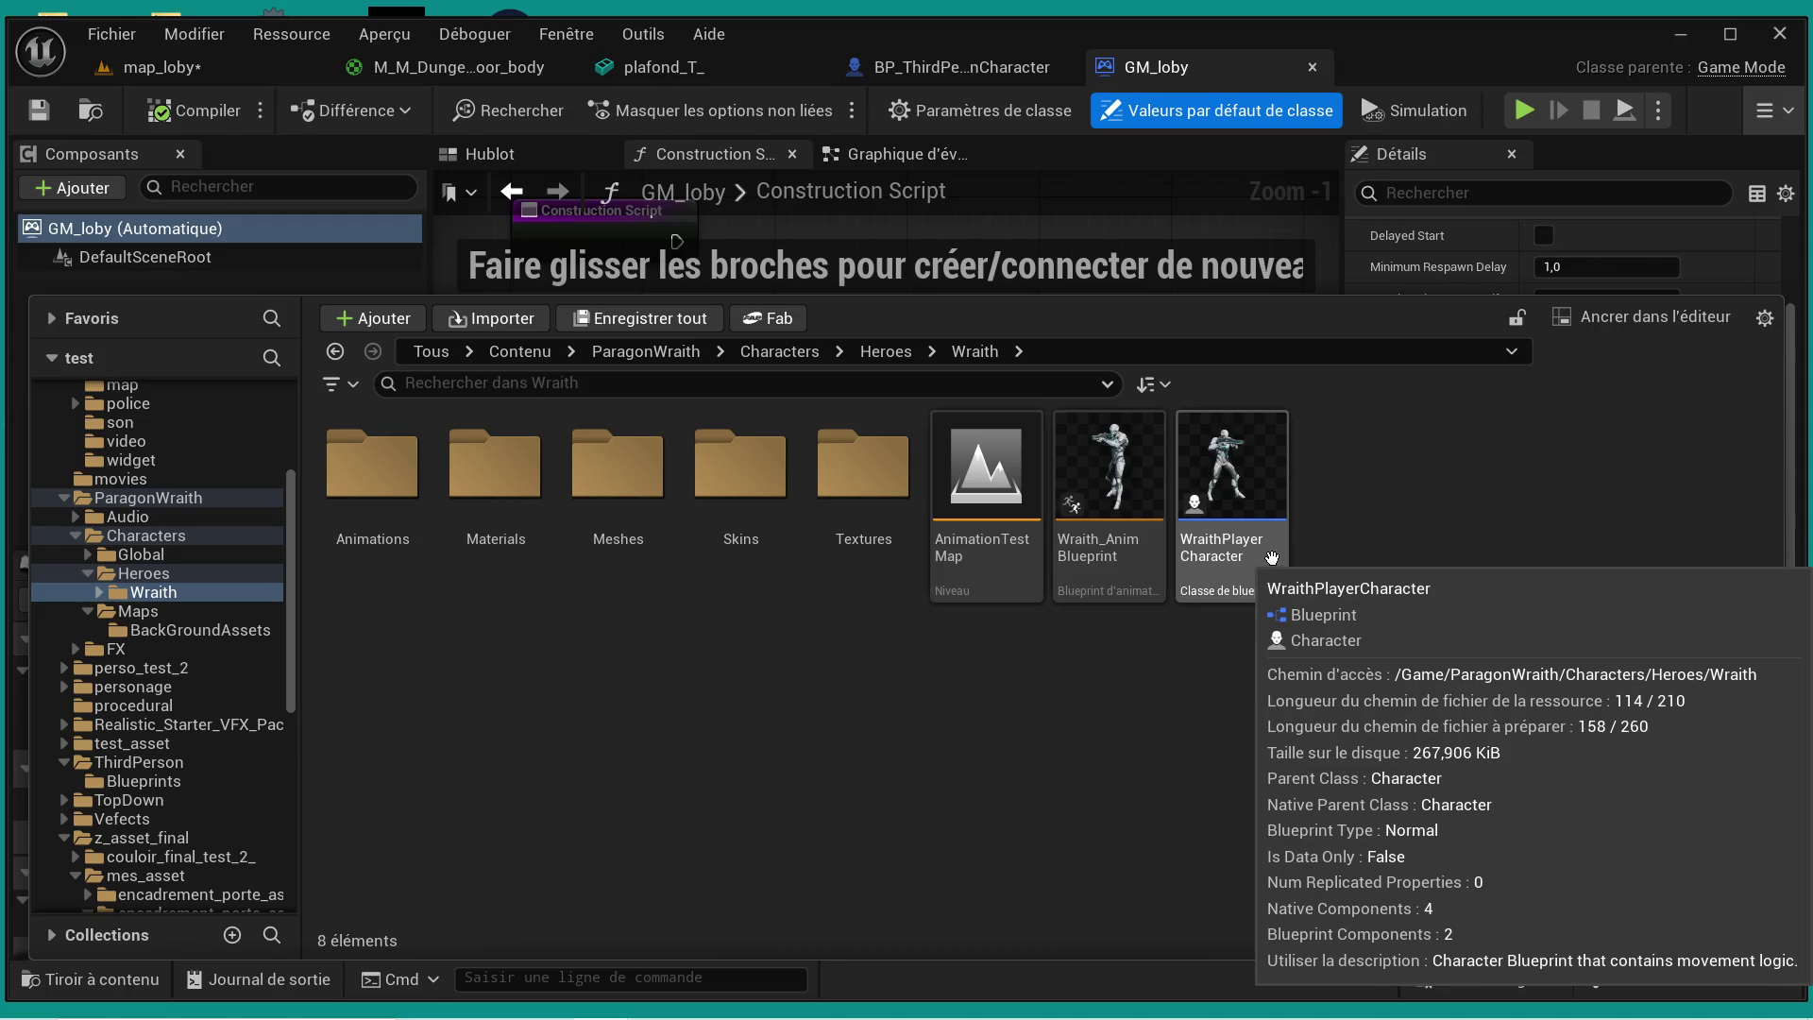
- Briefly open and close WraithPlayerCharacter, then select Wraith_AnimBlueprint
double_click(1249, 546)
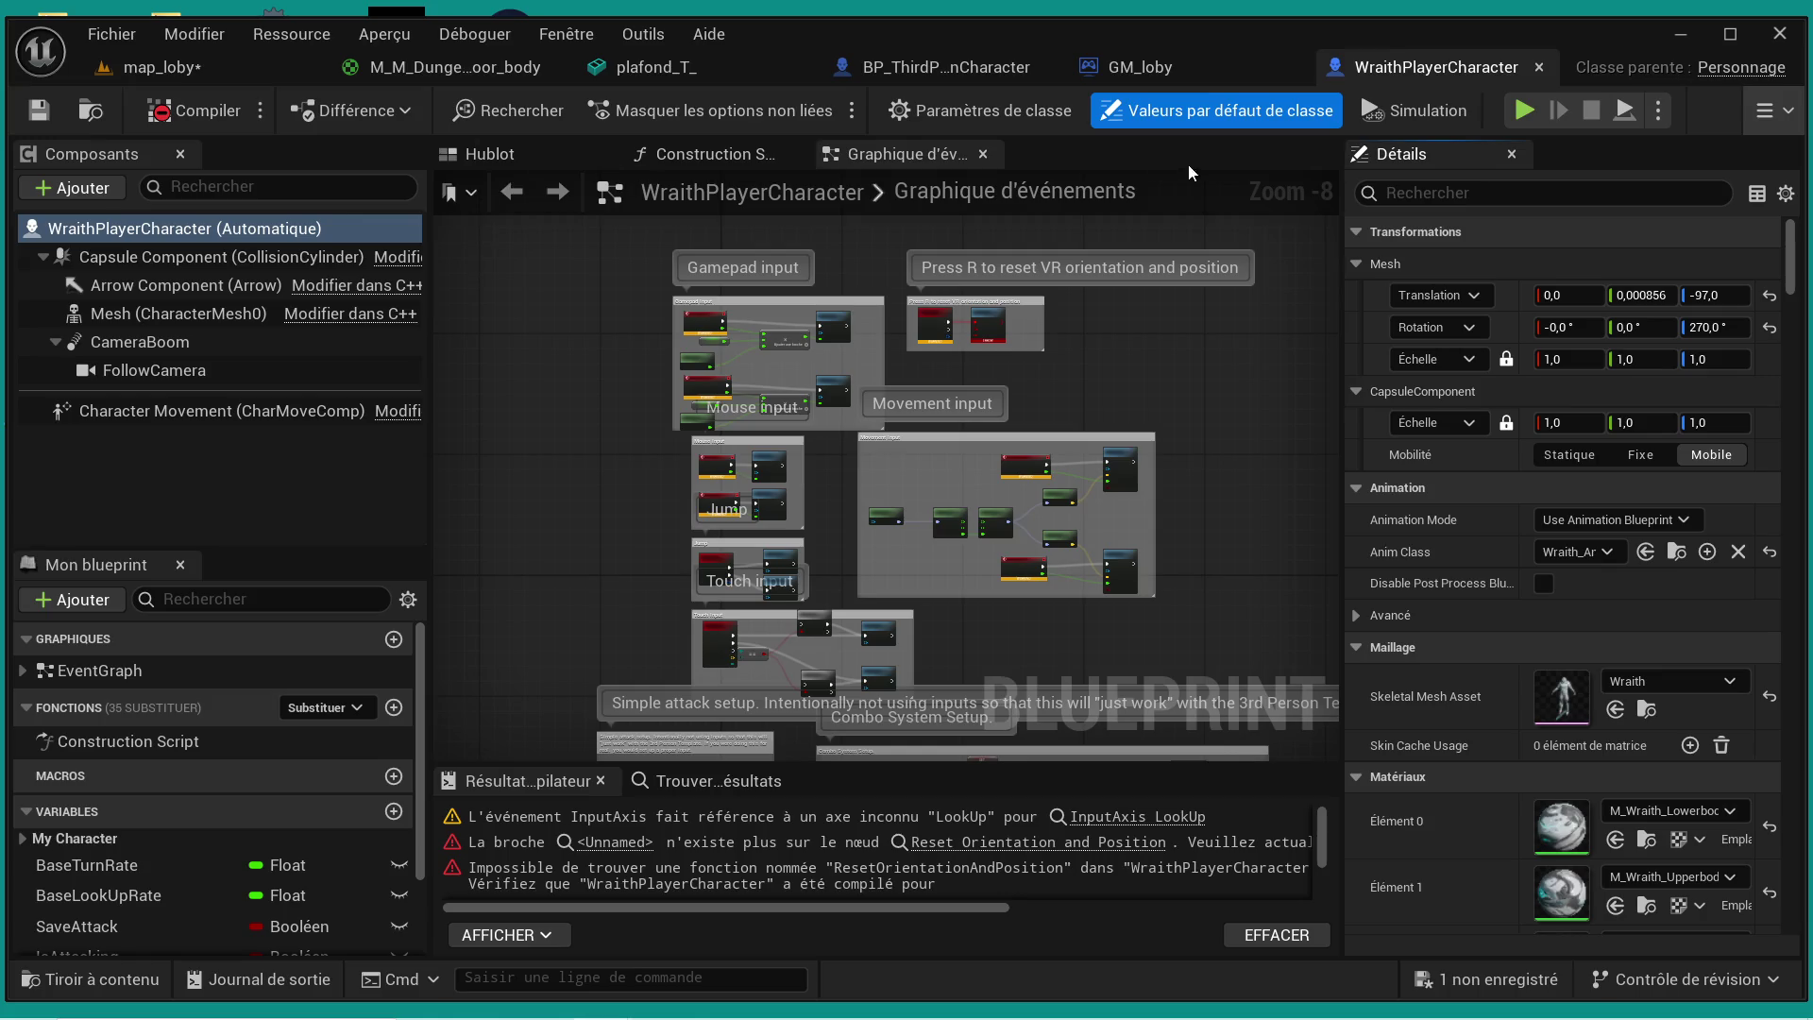
click(1543, 69)
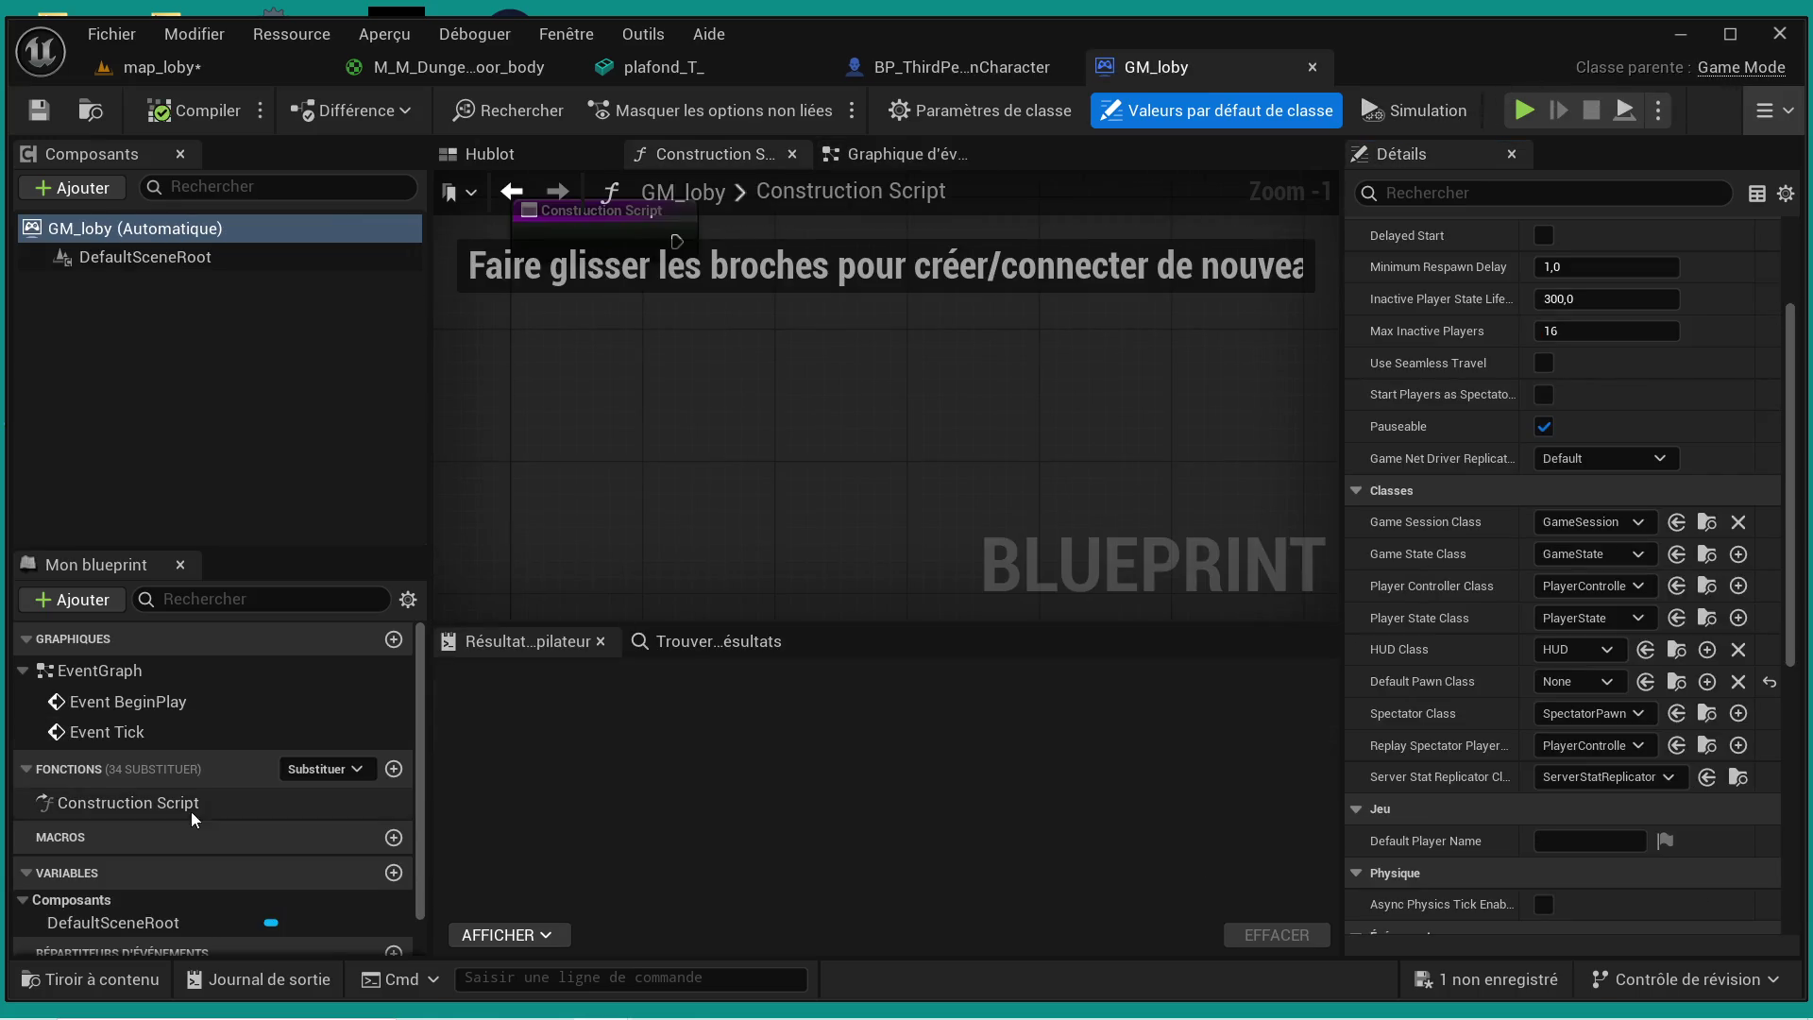
click(80, 981)
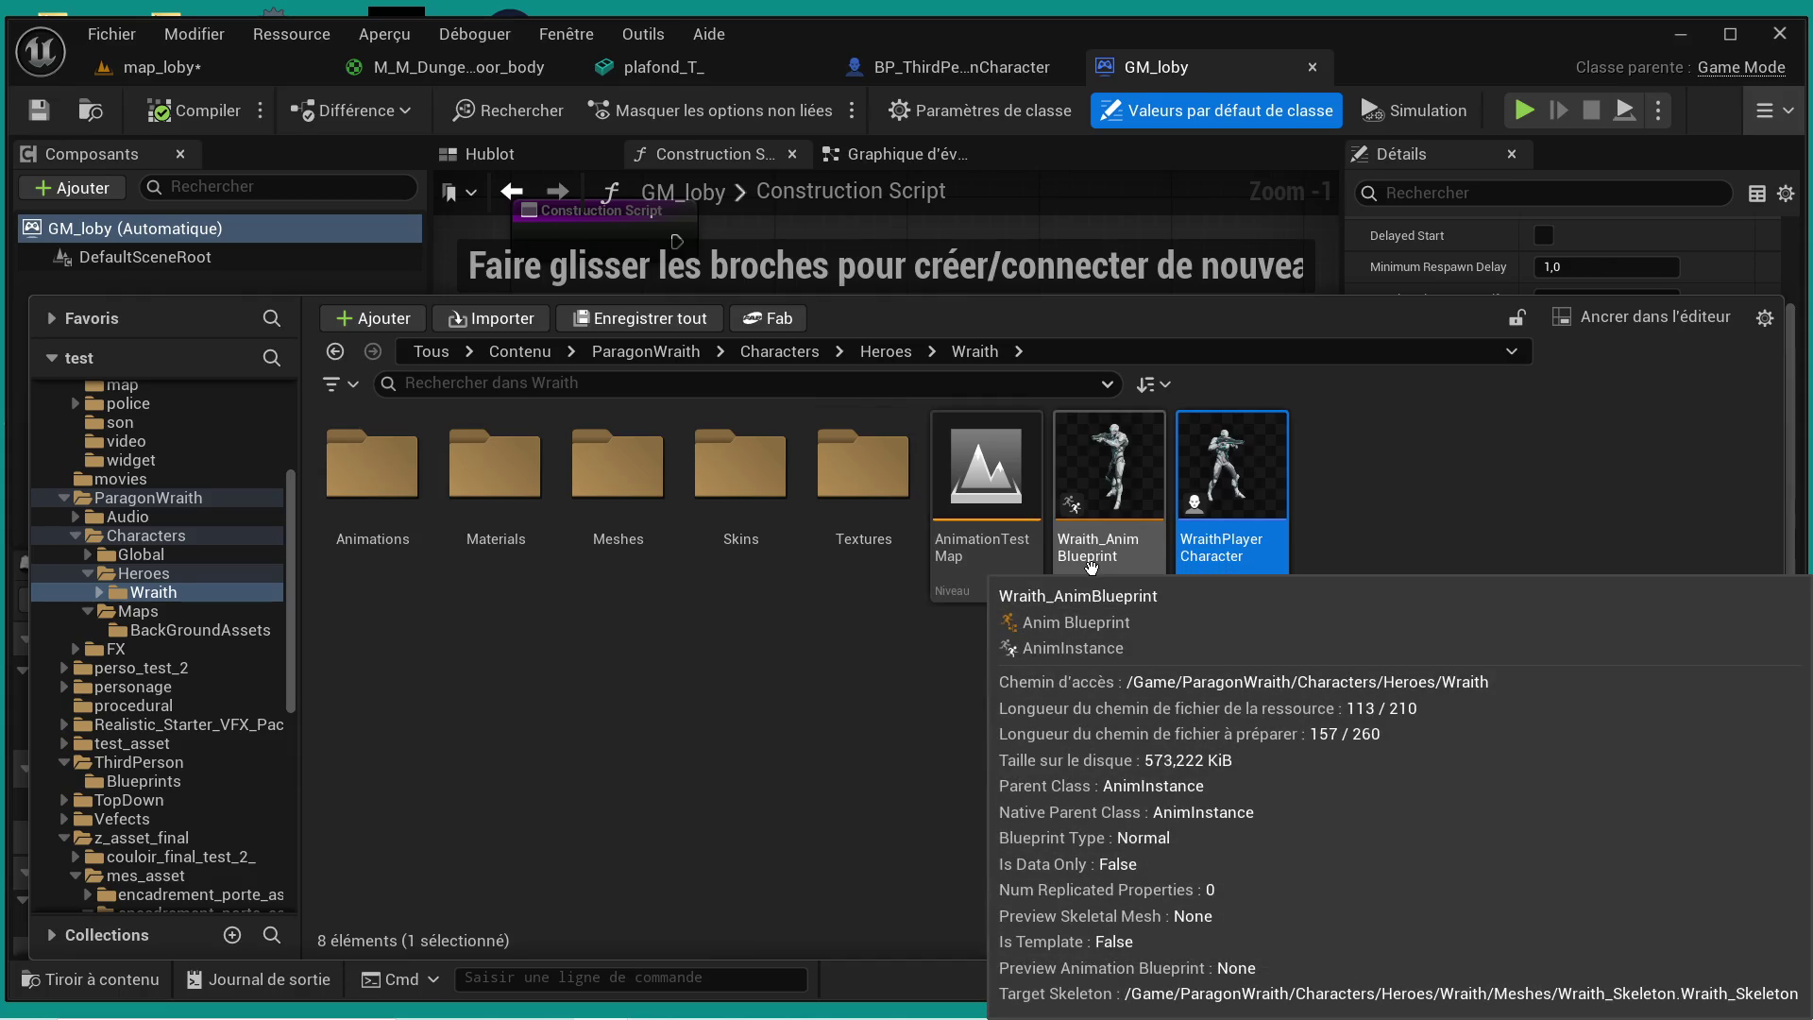
click(1092, 562)
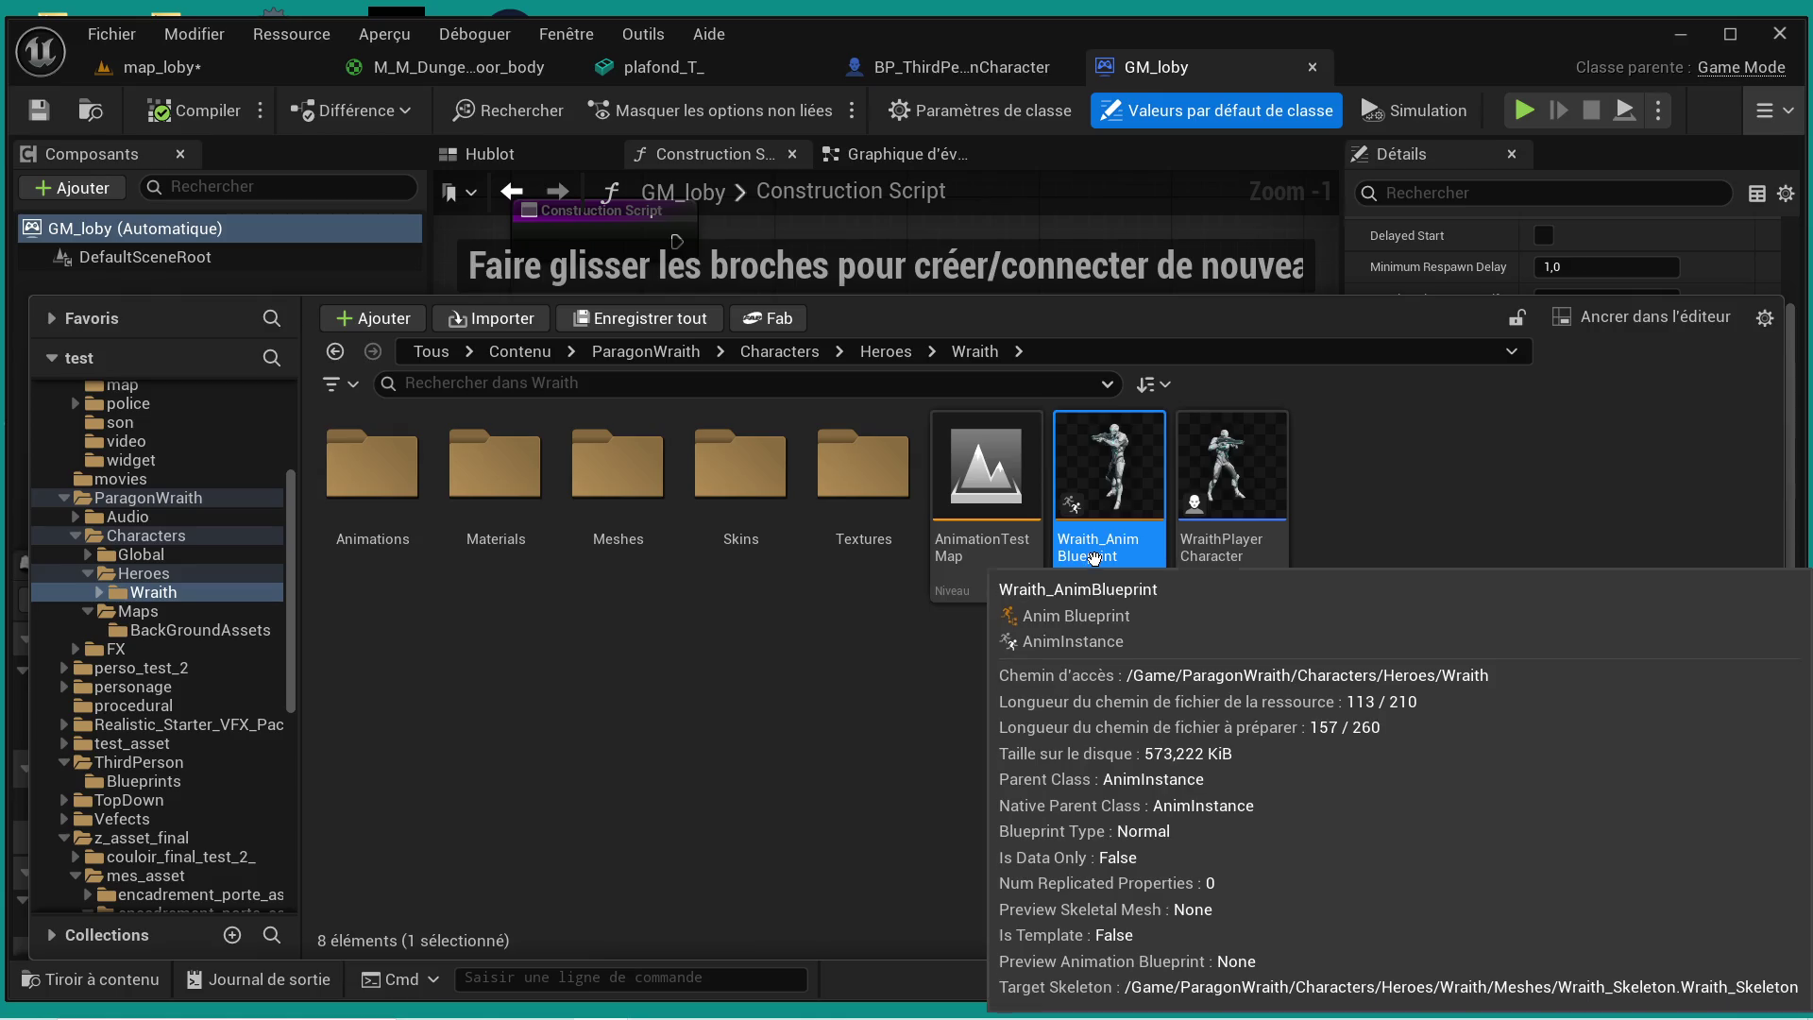
- Open Wraith_AnimBlueprint and compile it successfully
double_click(1098, 559)
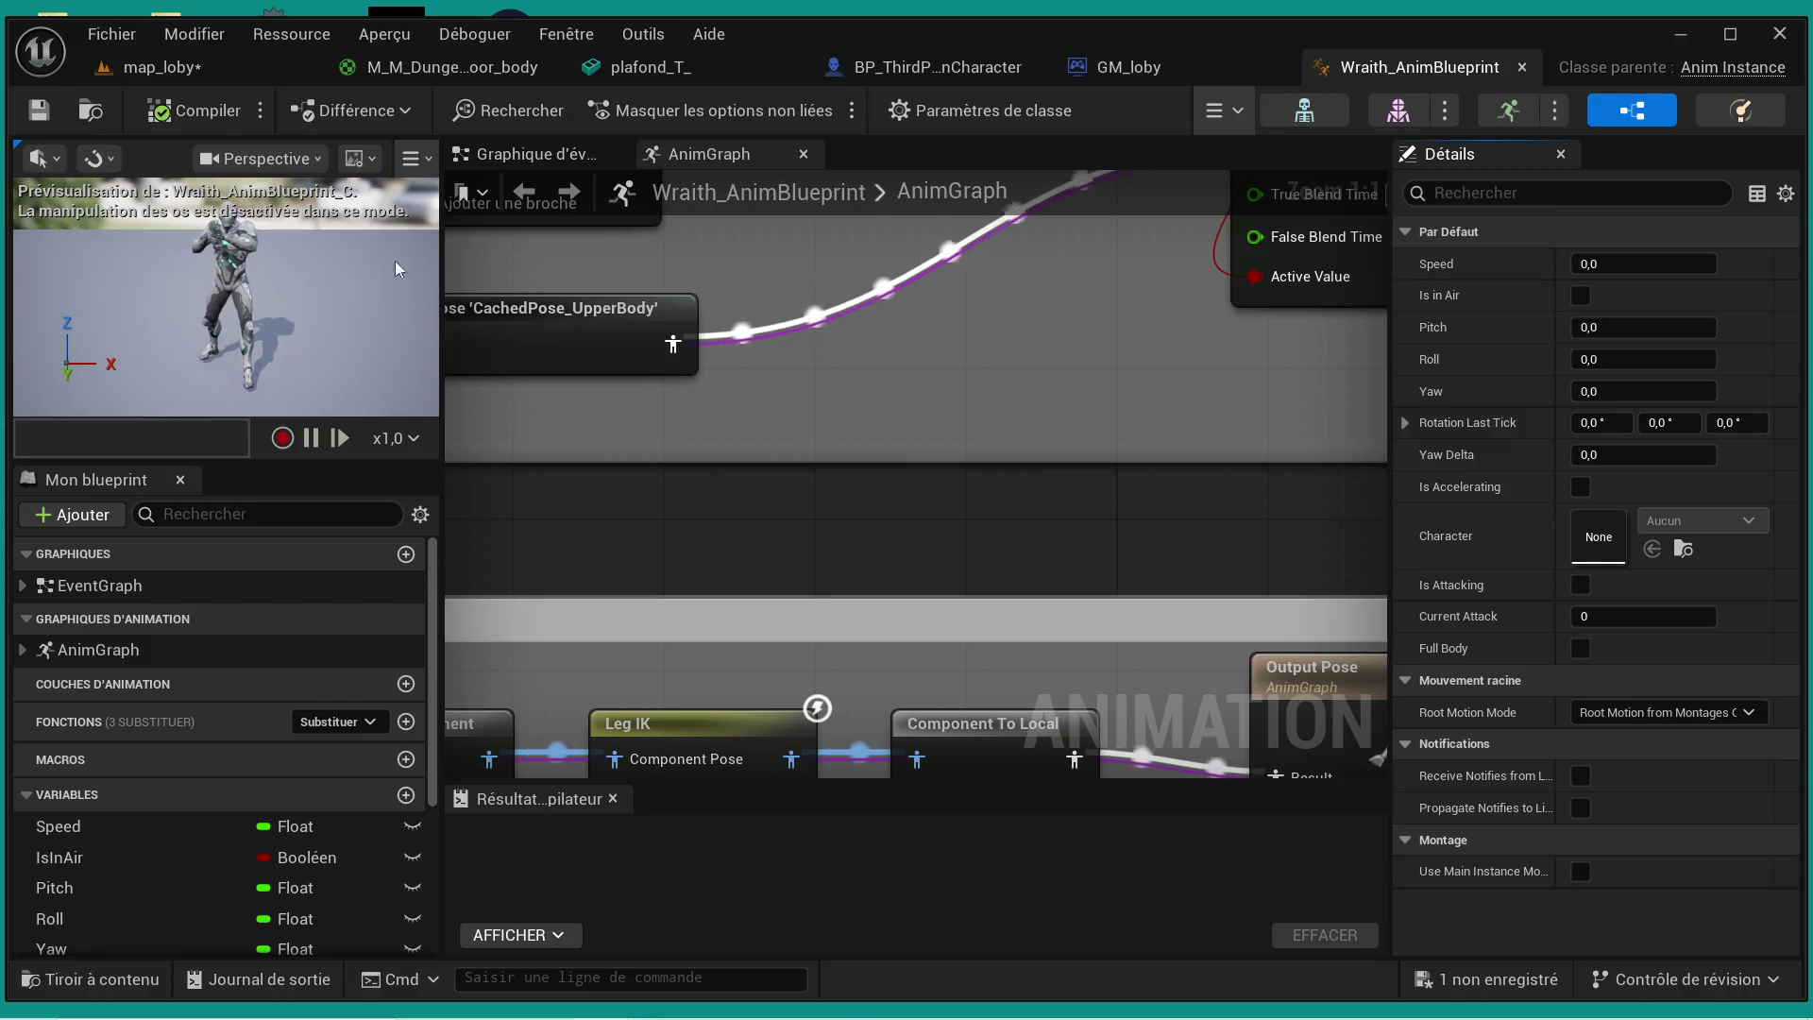
scroll(674, 427, down, 2)
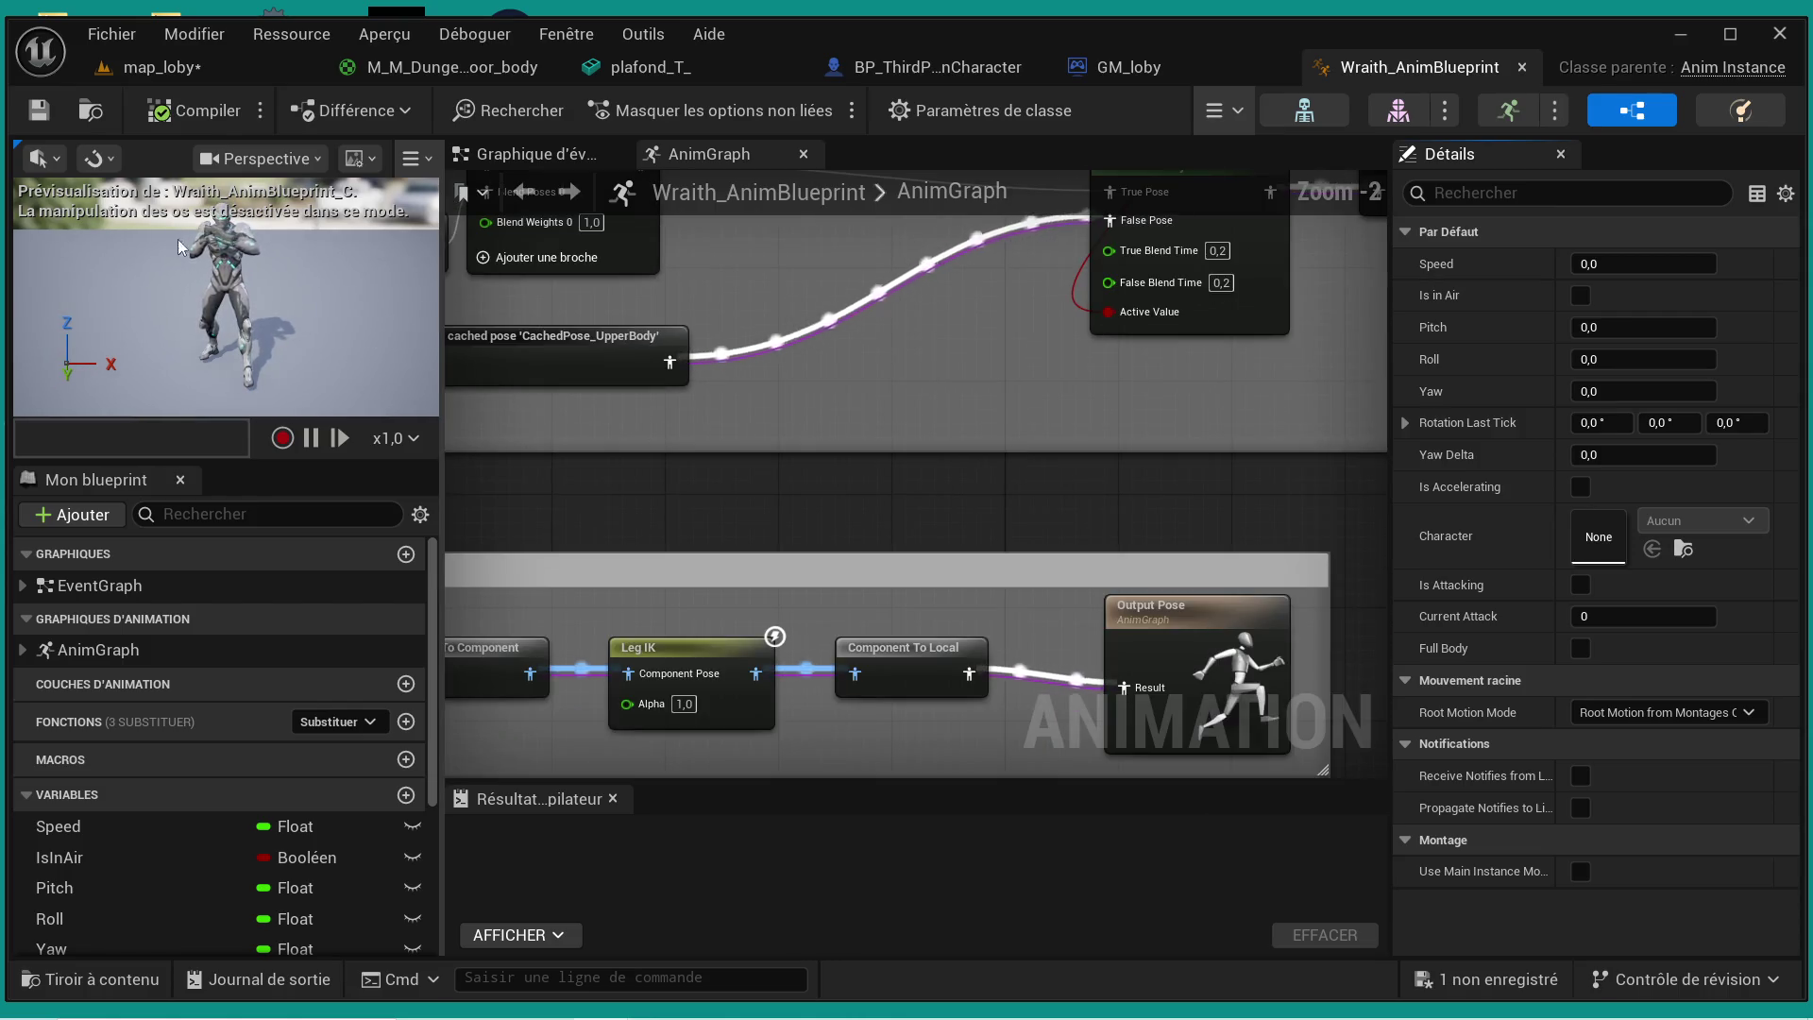
click(205, 114)
- Pan and zoom around the AnimGraph to review its comment boxes and Foot IK nodes
scroll(903, 588, down, 3)
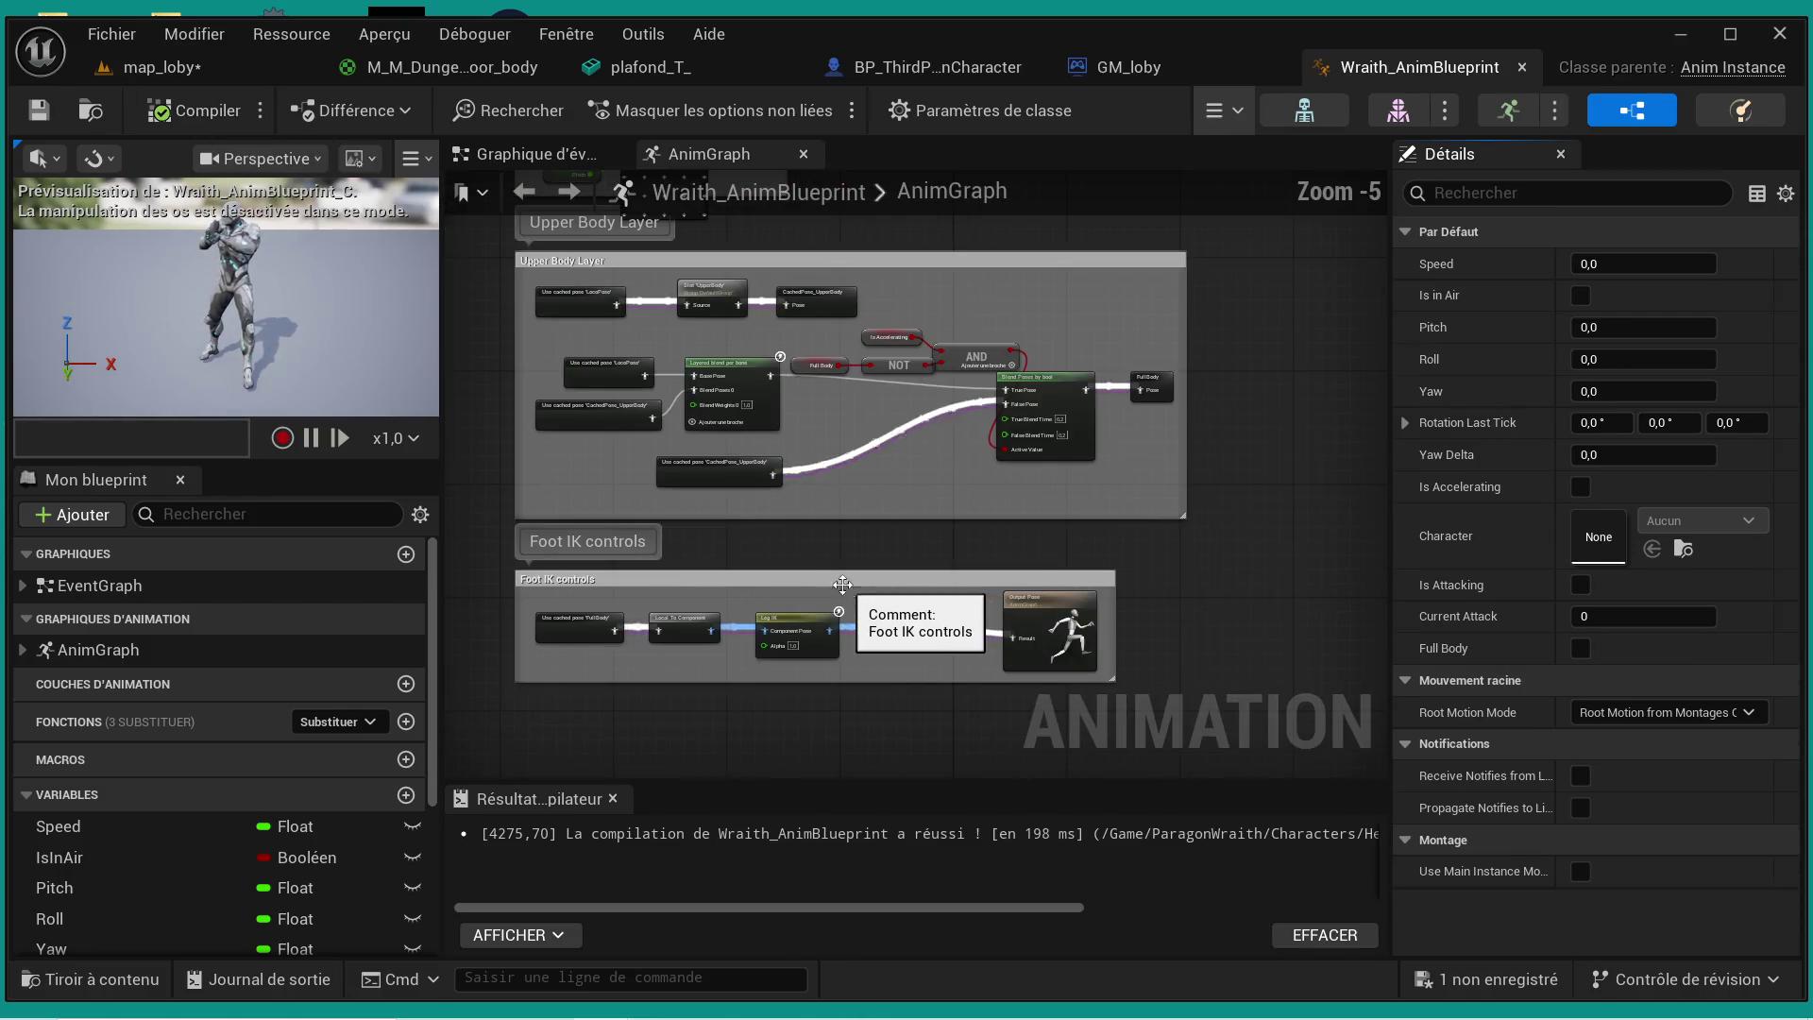
scroll(780, 517, up, 3)
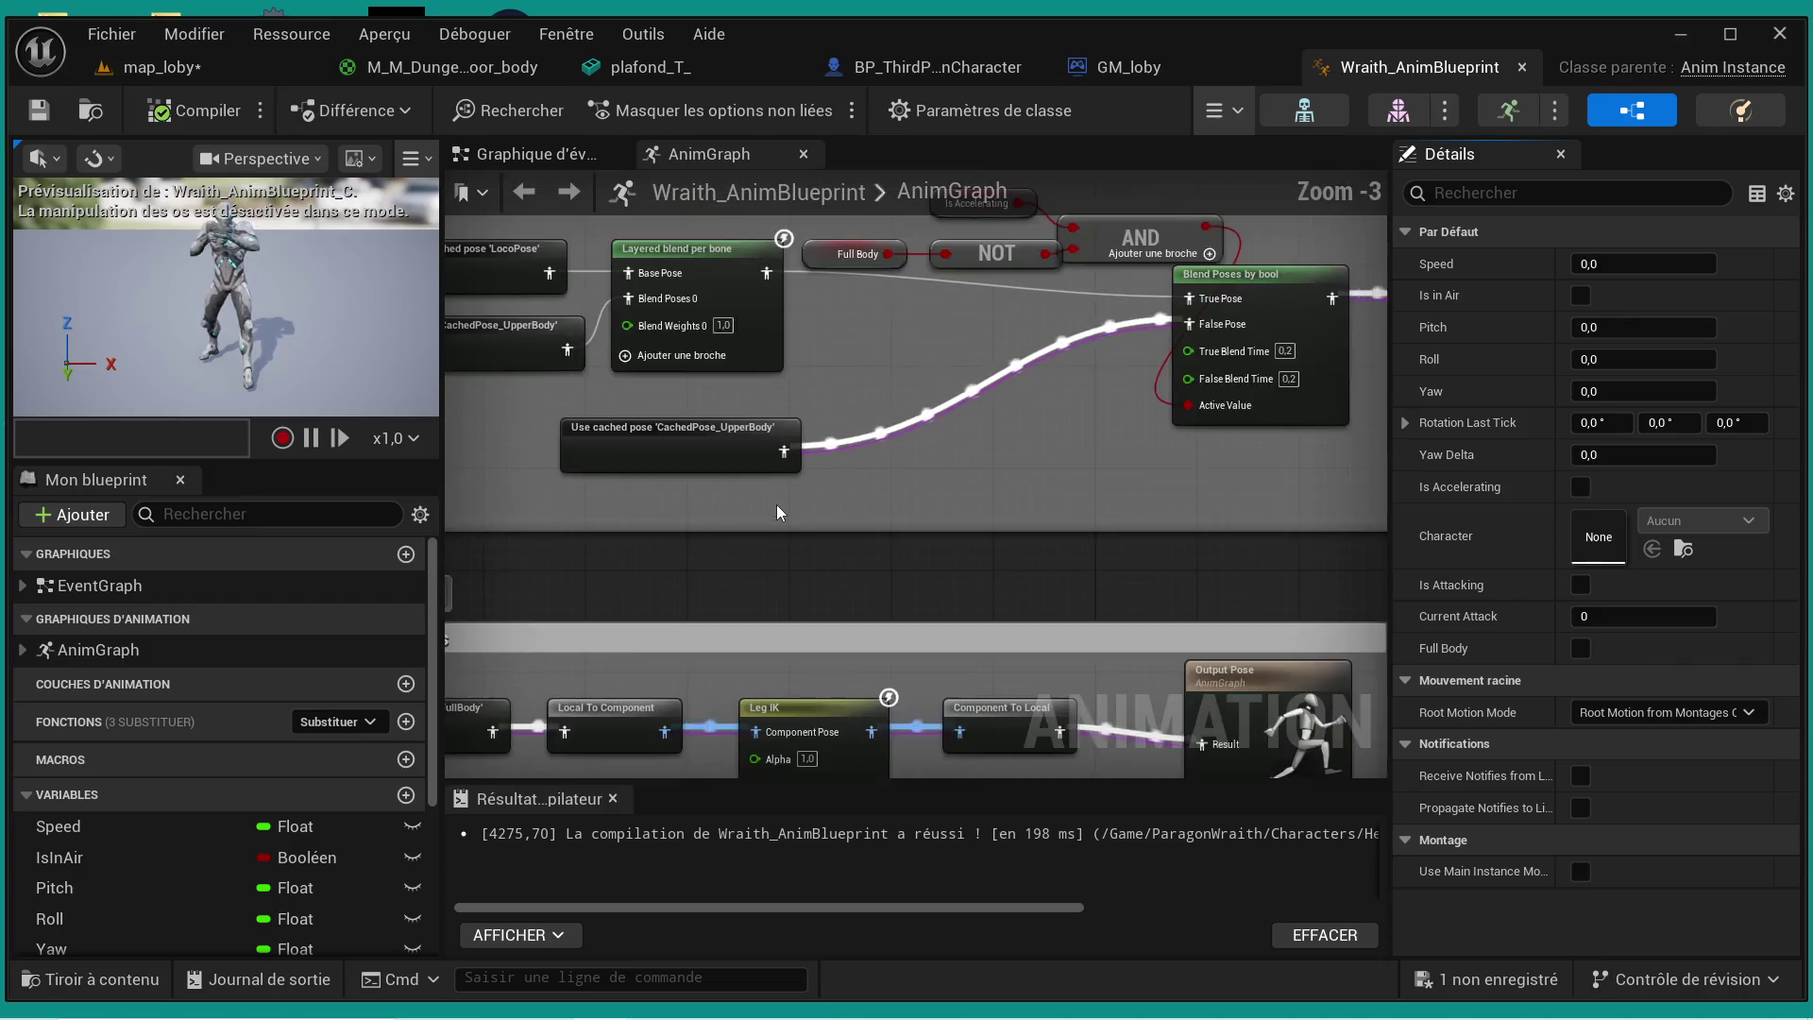
drag(781, 518, 835, 546)
scroll(835, 546, down, 3)
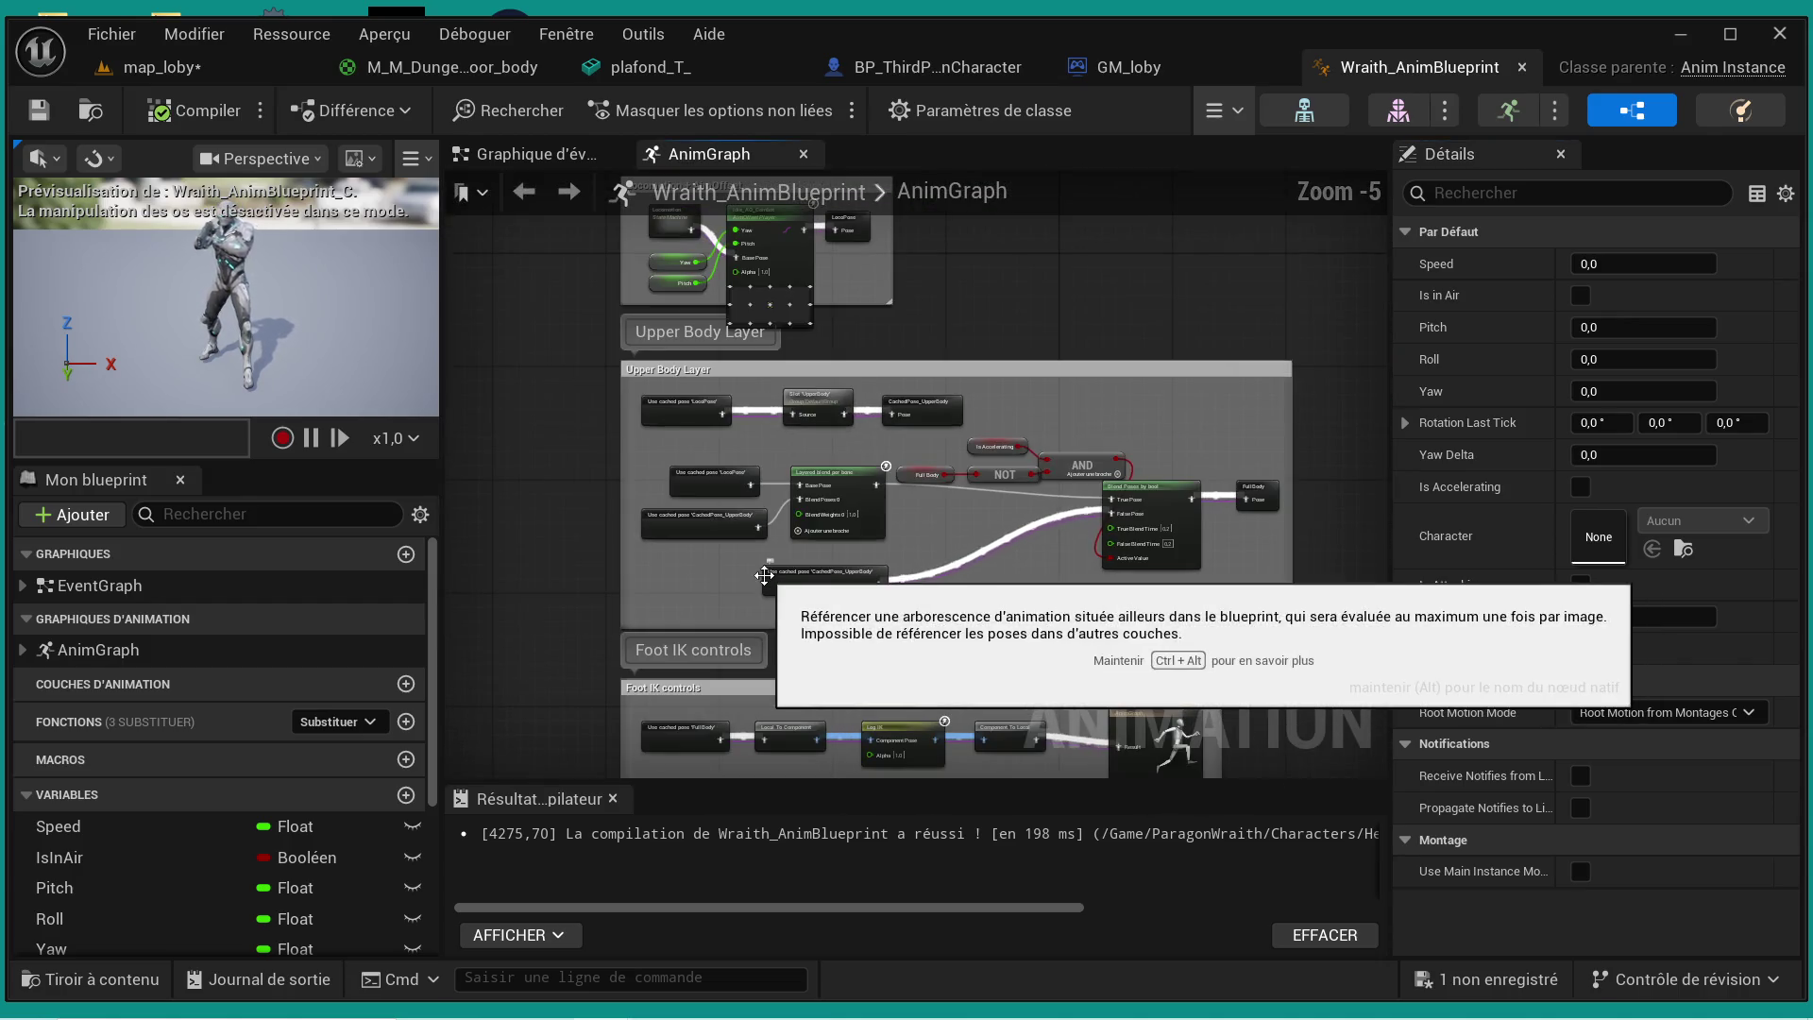
drag(763, 298, 763, 501)
drag(910, 397, 972, 315)
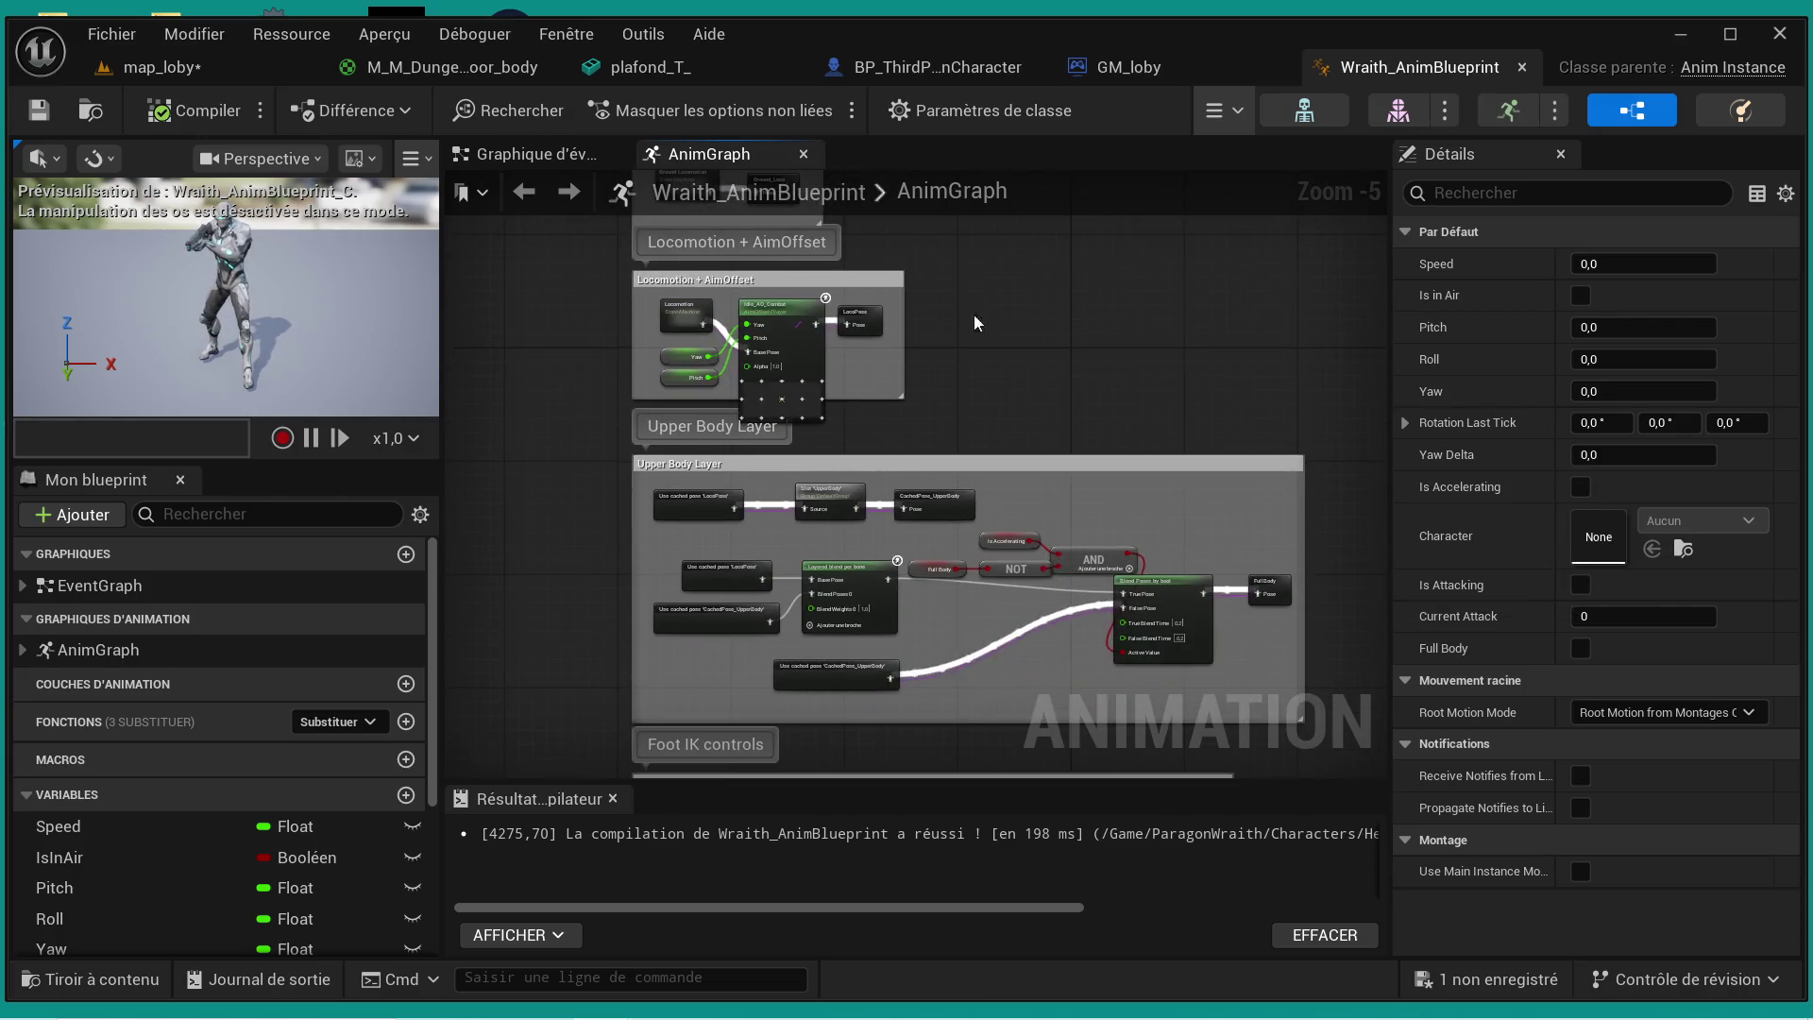
scroll(972, 315, down, 1)
drag(1094, 404, 986, 325)
scroll(943, 512, up, 4)
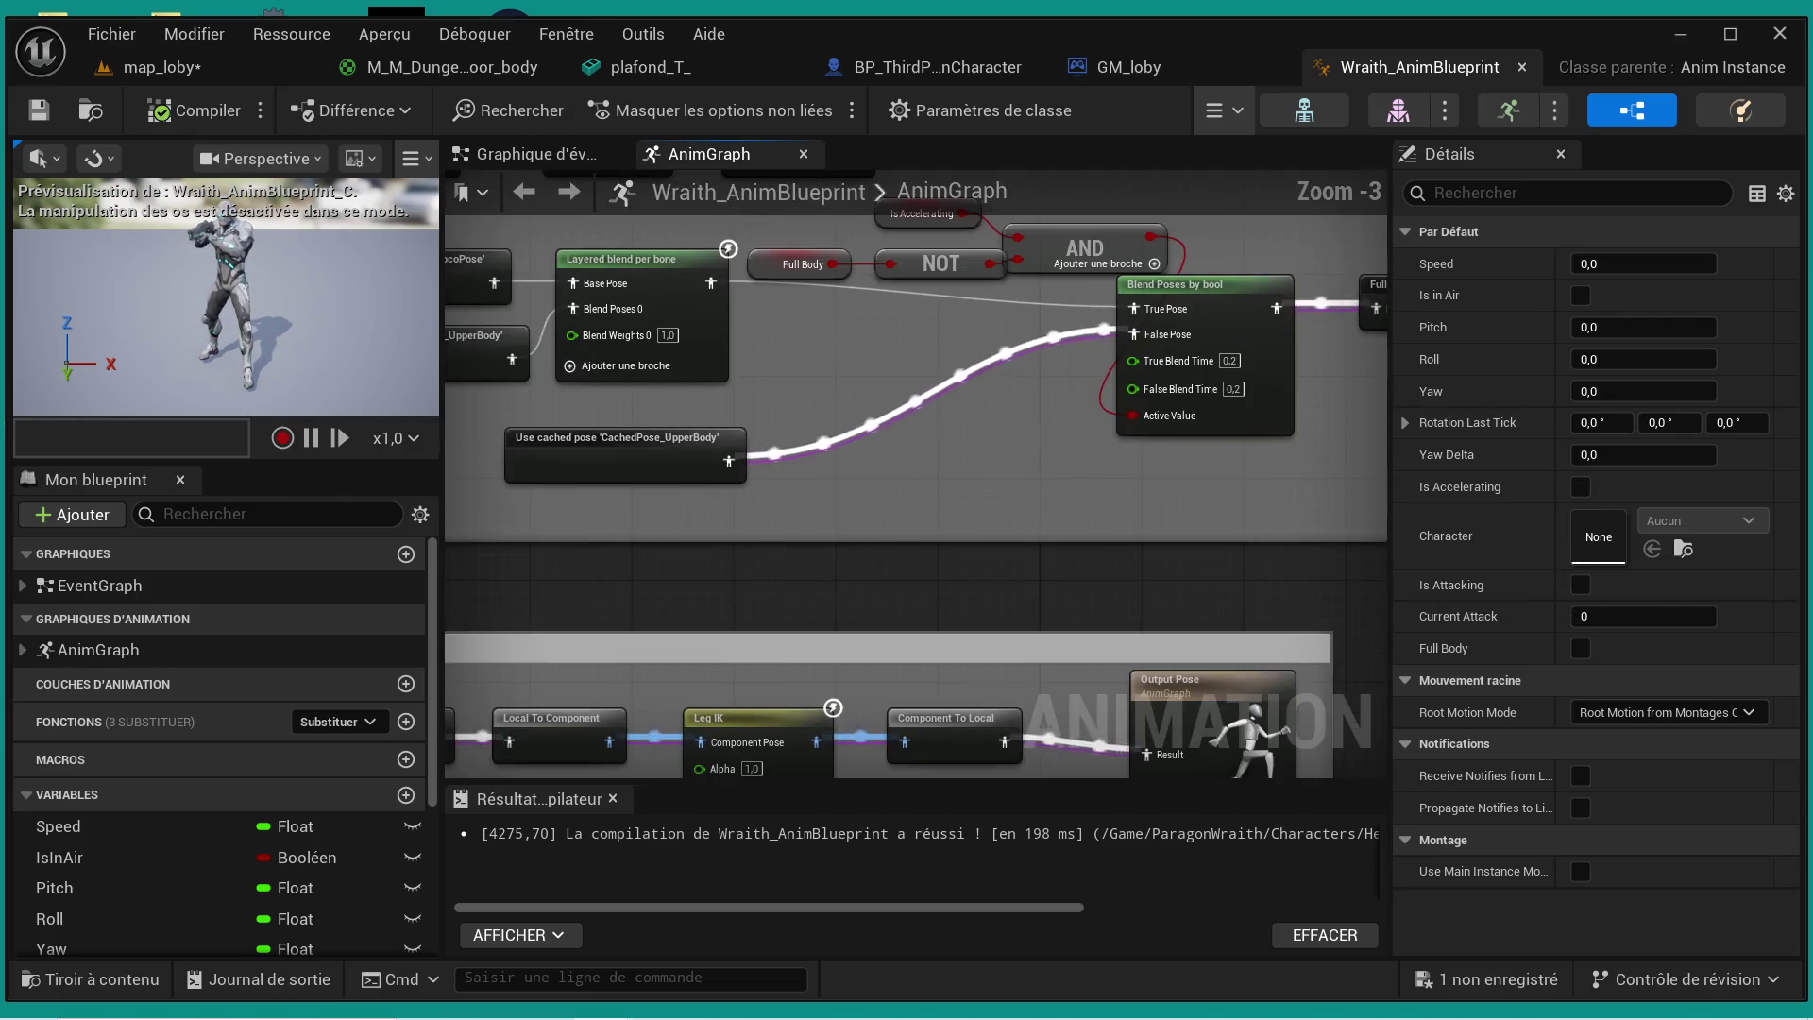
scroll(918, 518, down, 3)
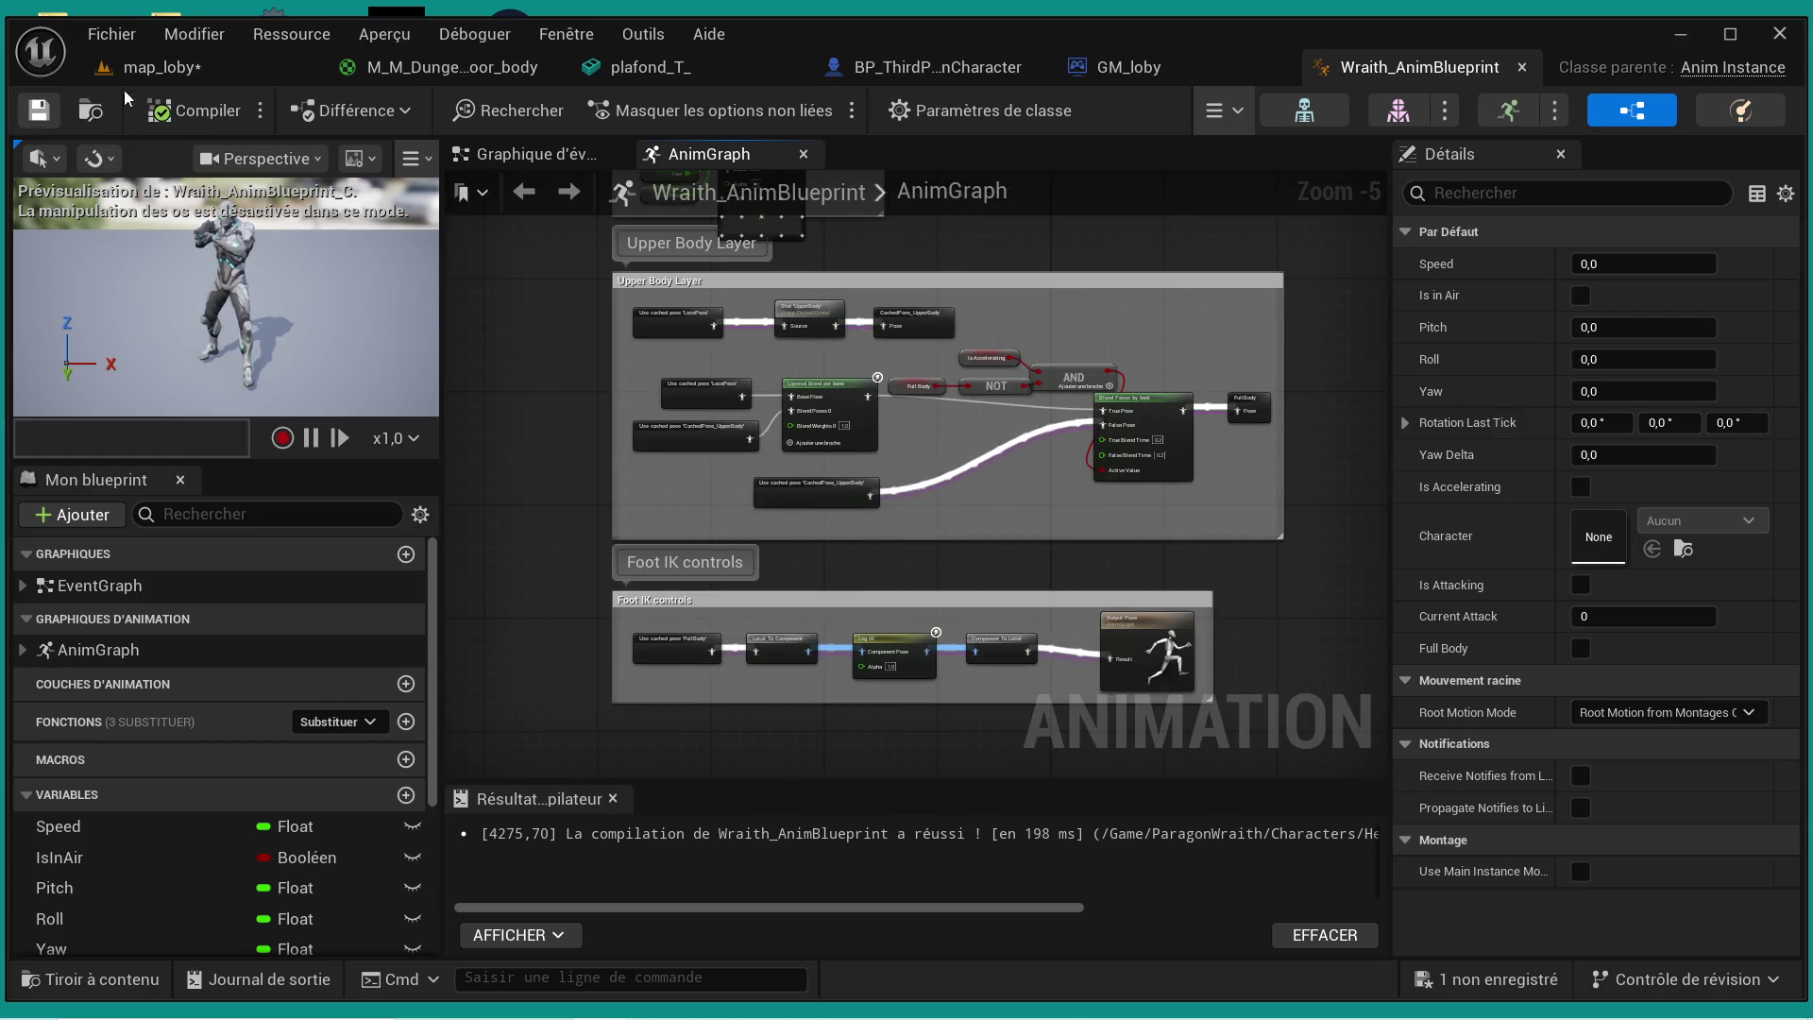
- Close Wraith_AnimBlueprint and return to map_loby, pulling the camera back from the Wraith character
click(1524, 71)
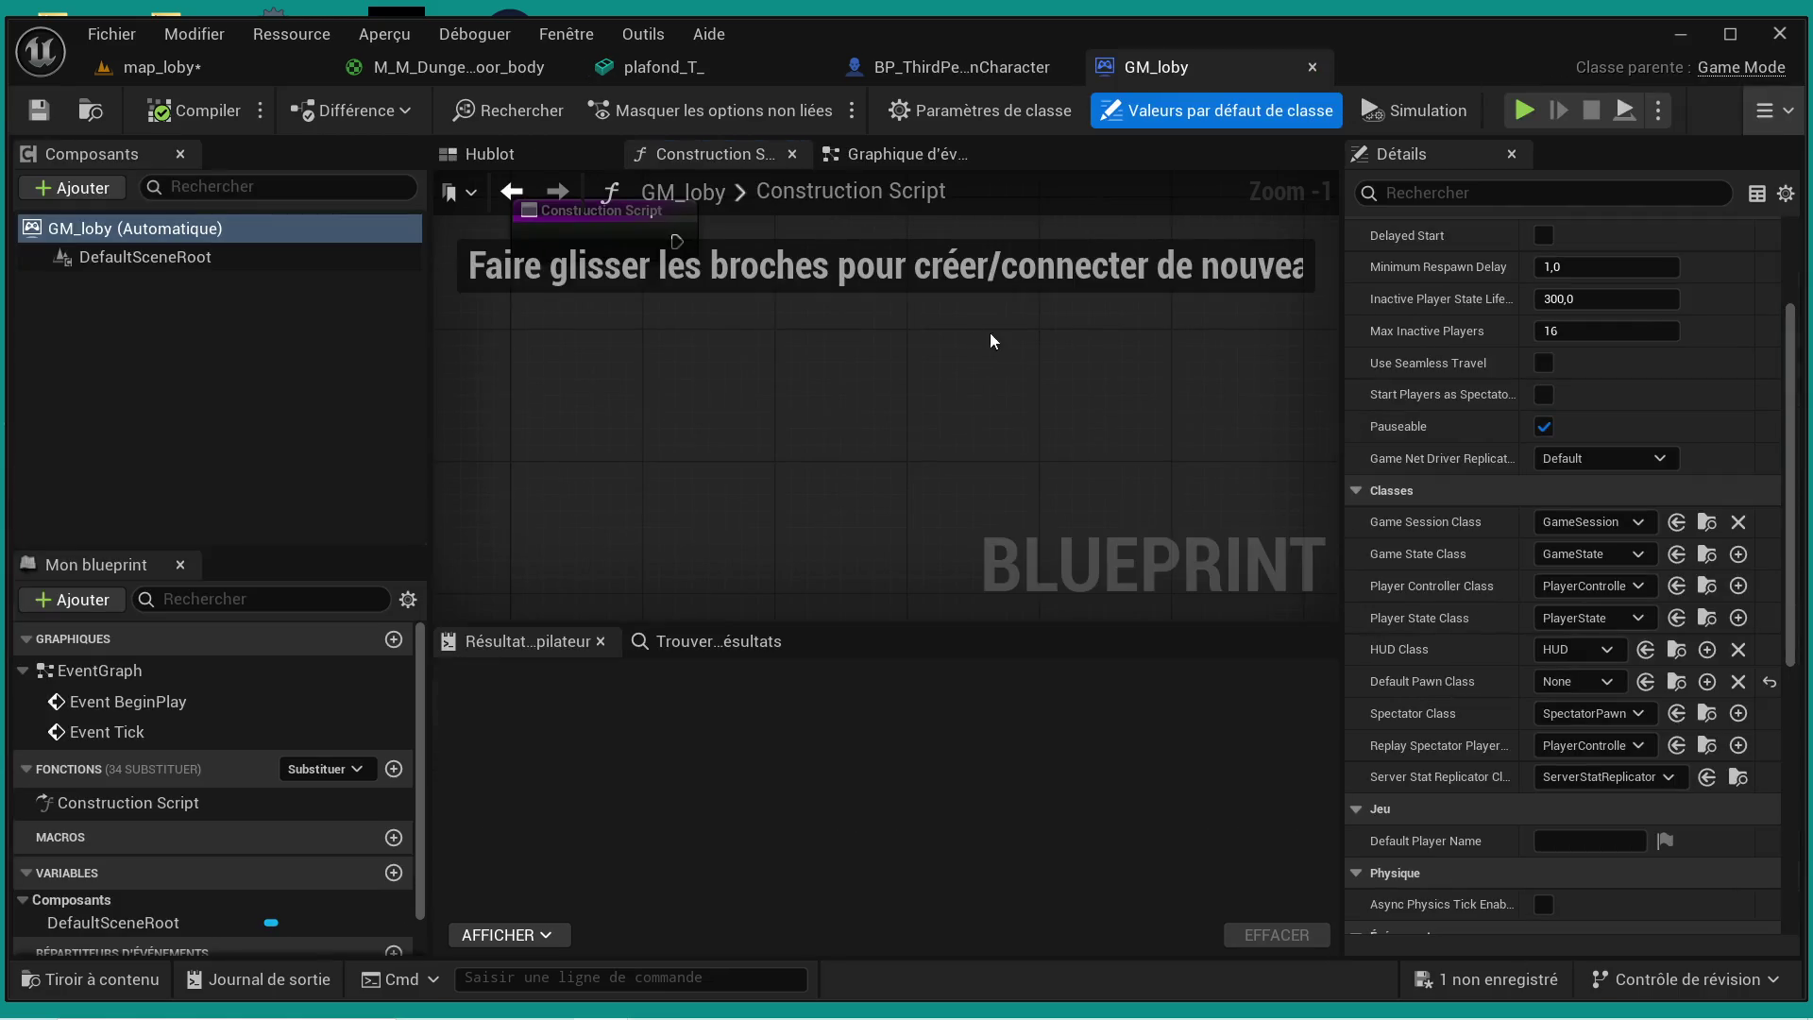
click(106, 986)
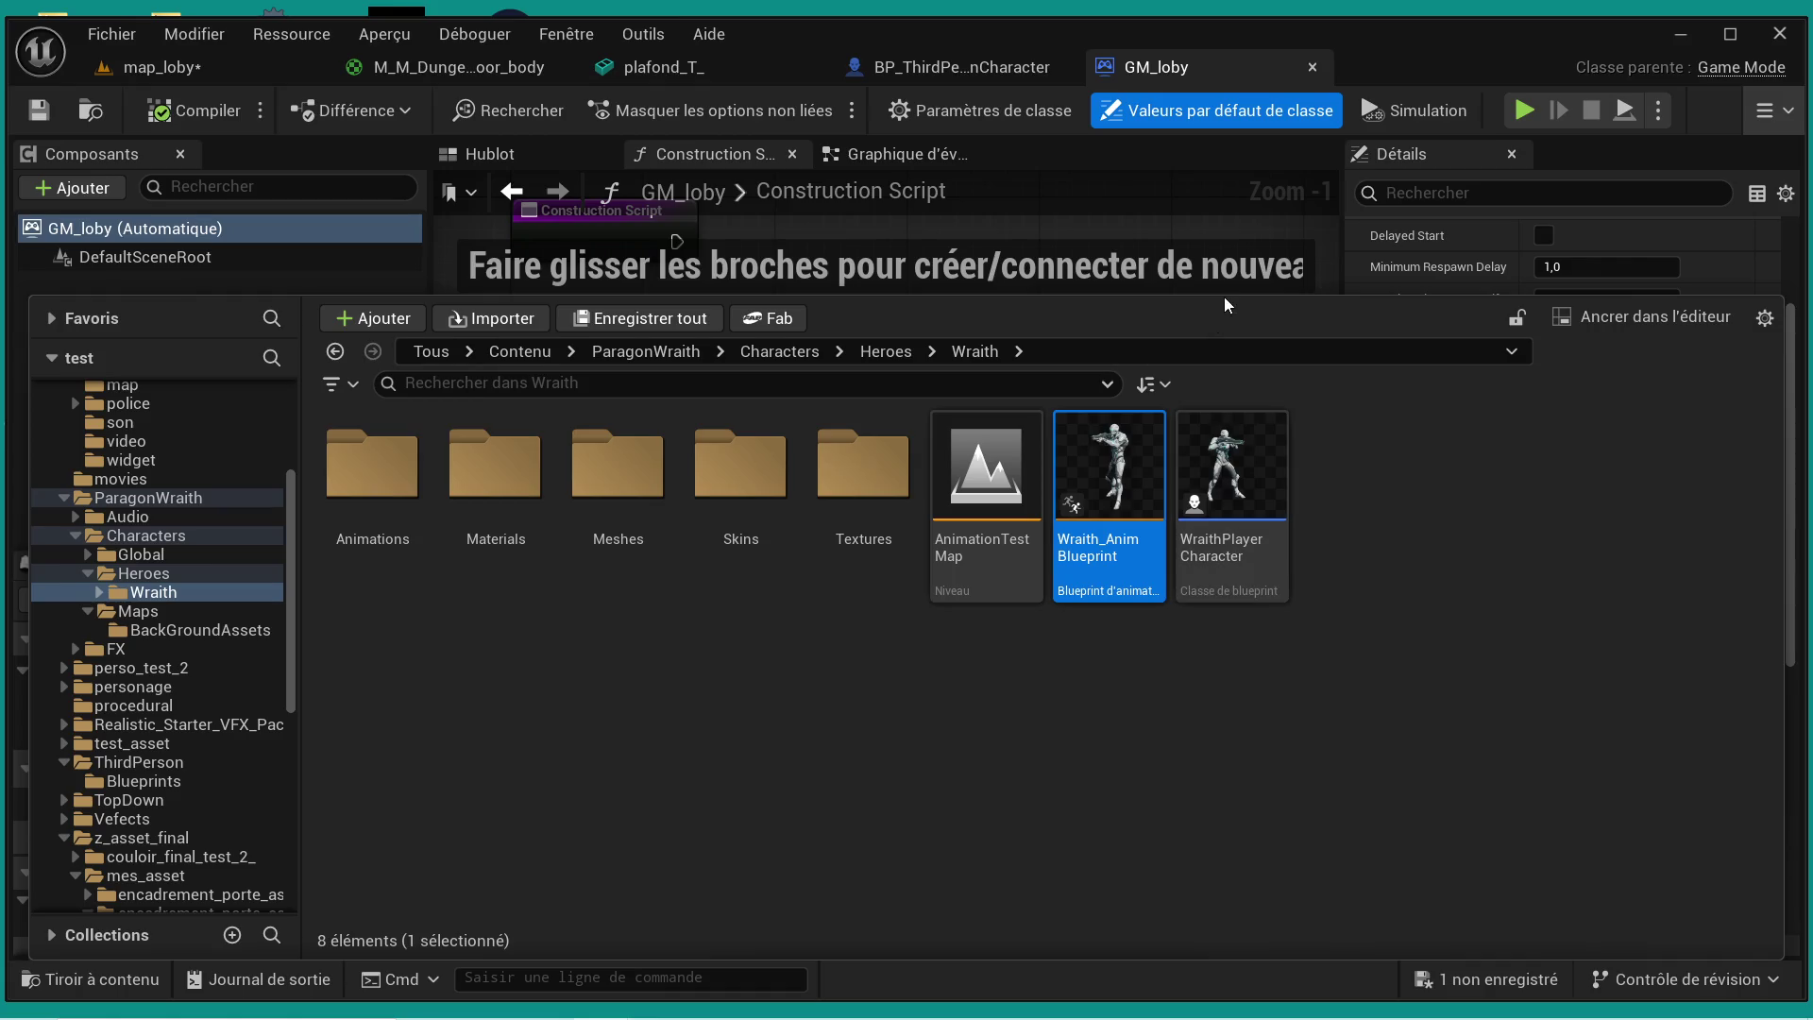
drag(1224, 297, 1241, 761)
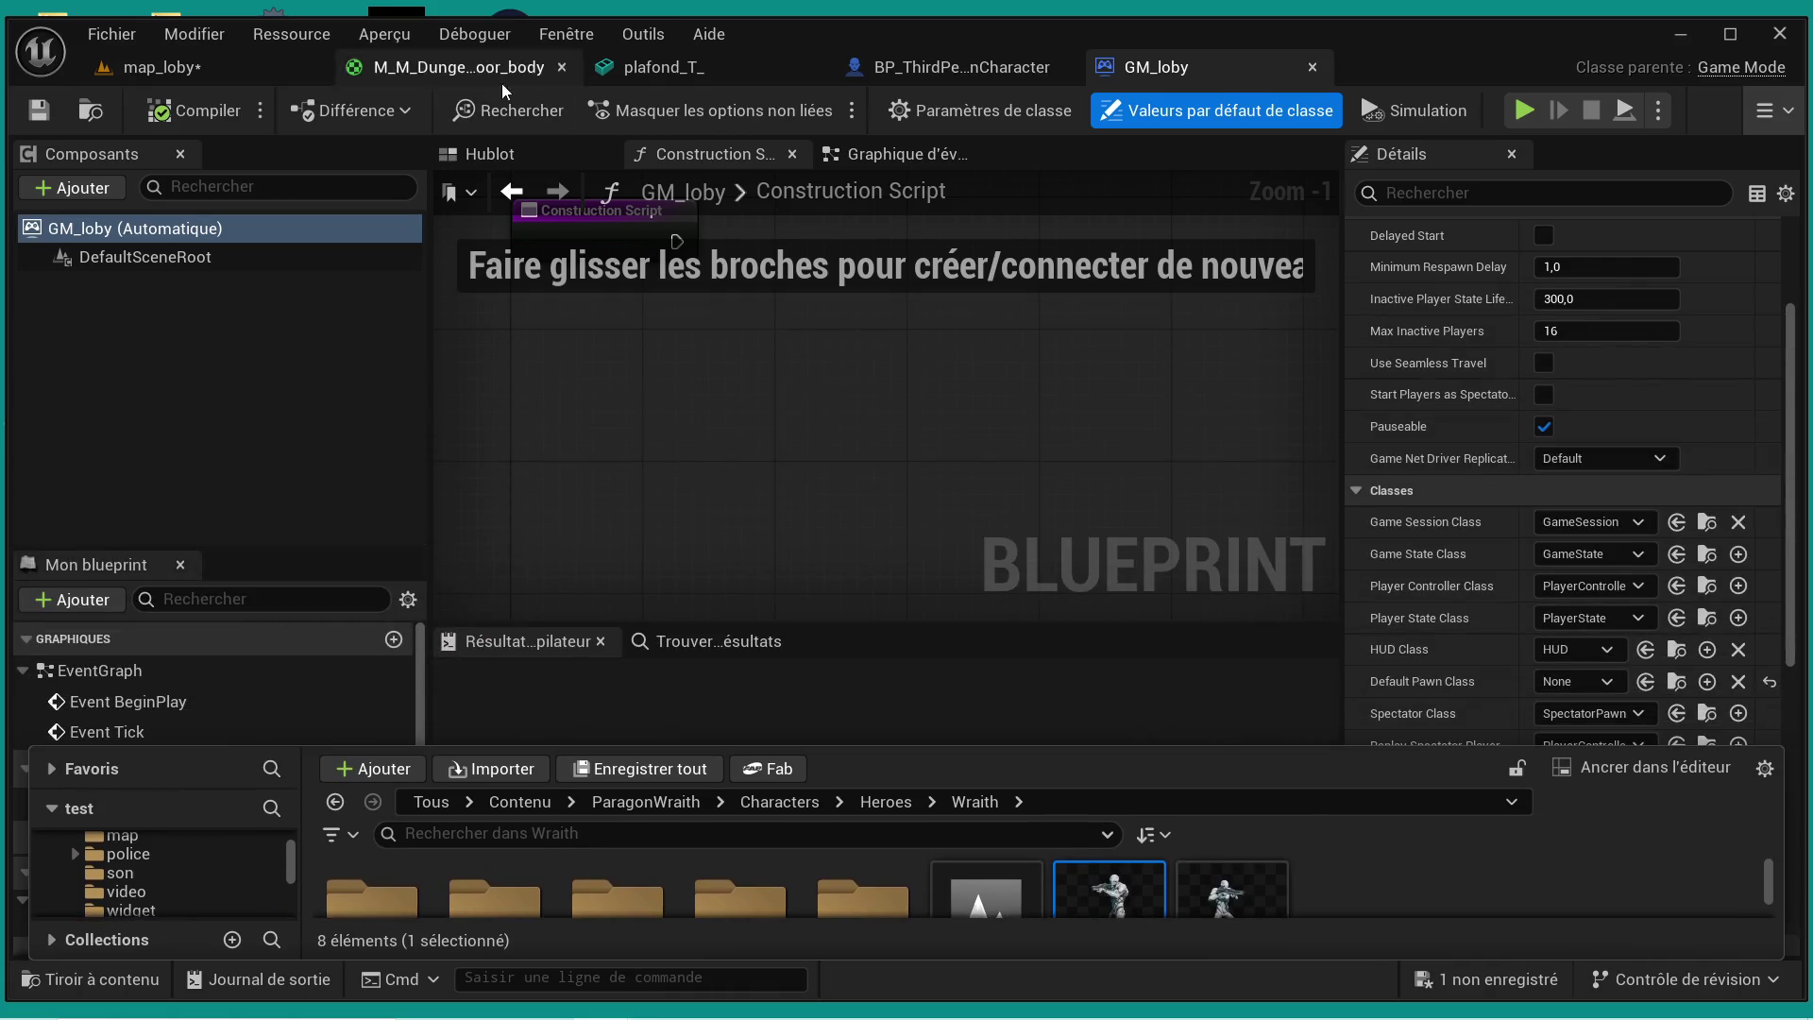
click(214, 76)
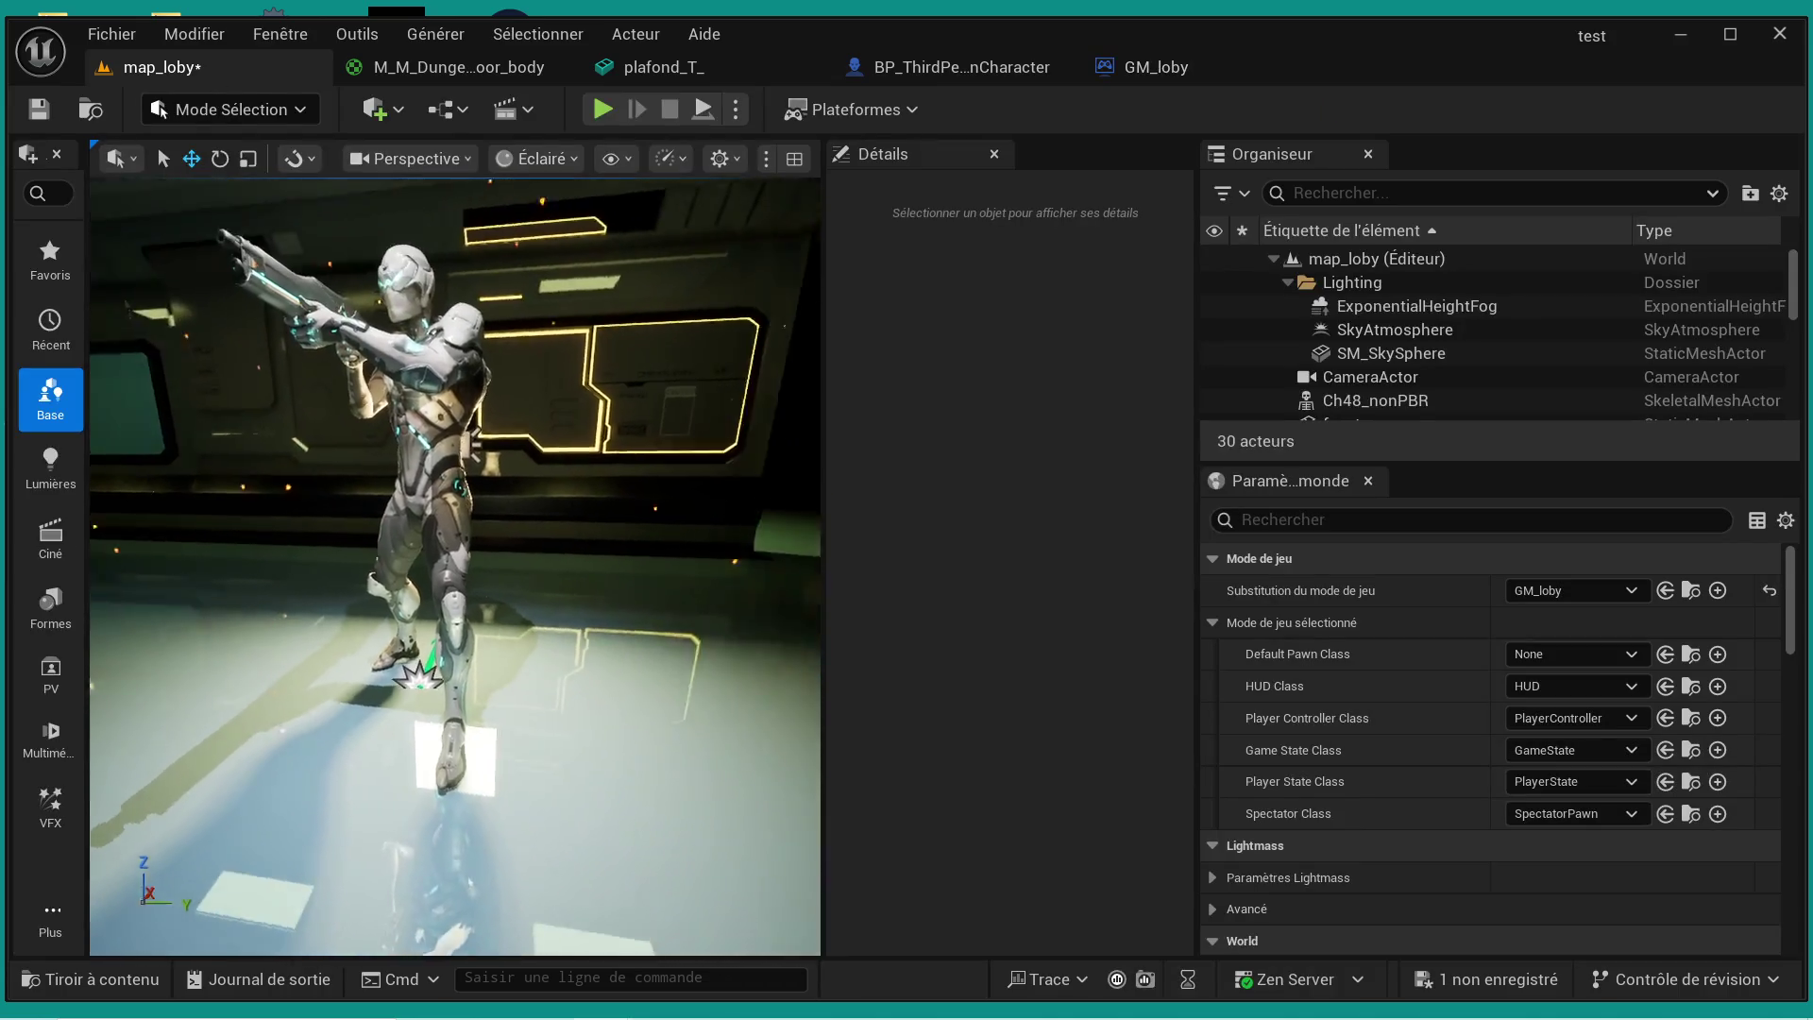
drag(453, 567, 416, 661)
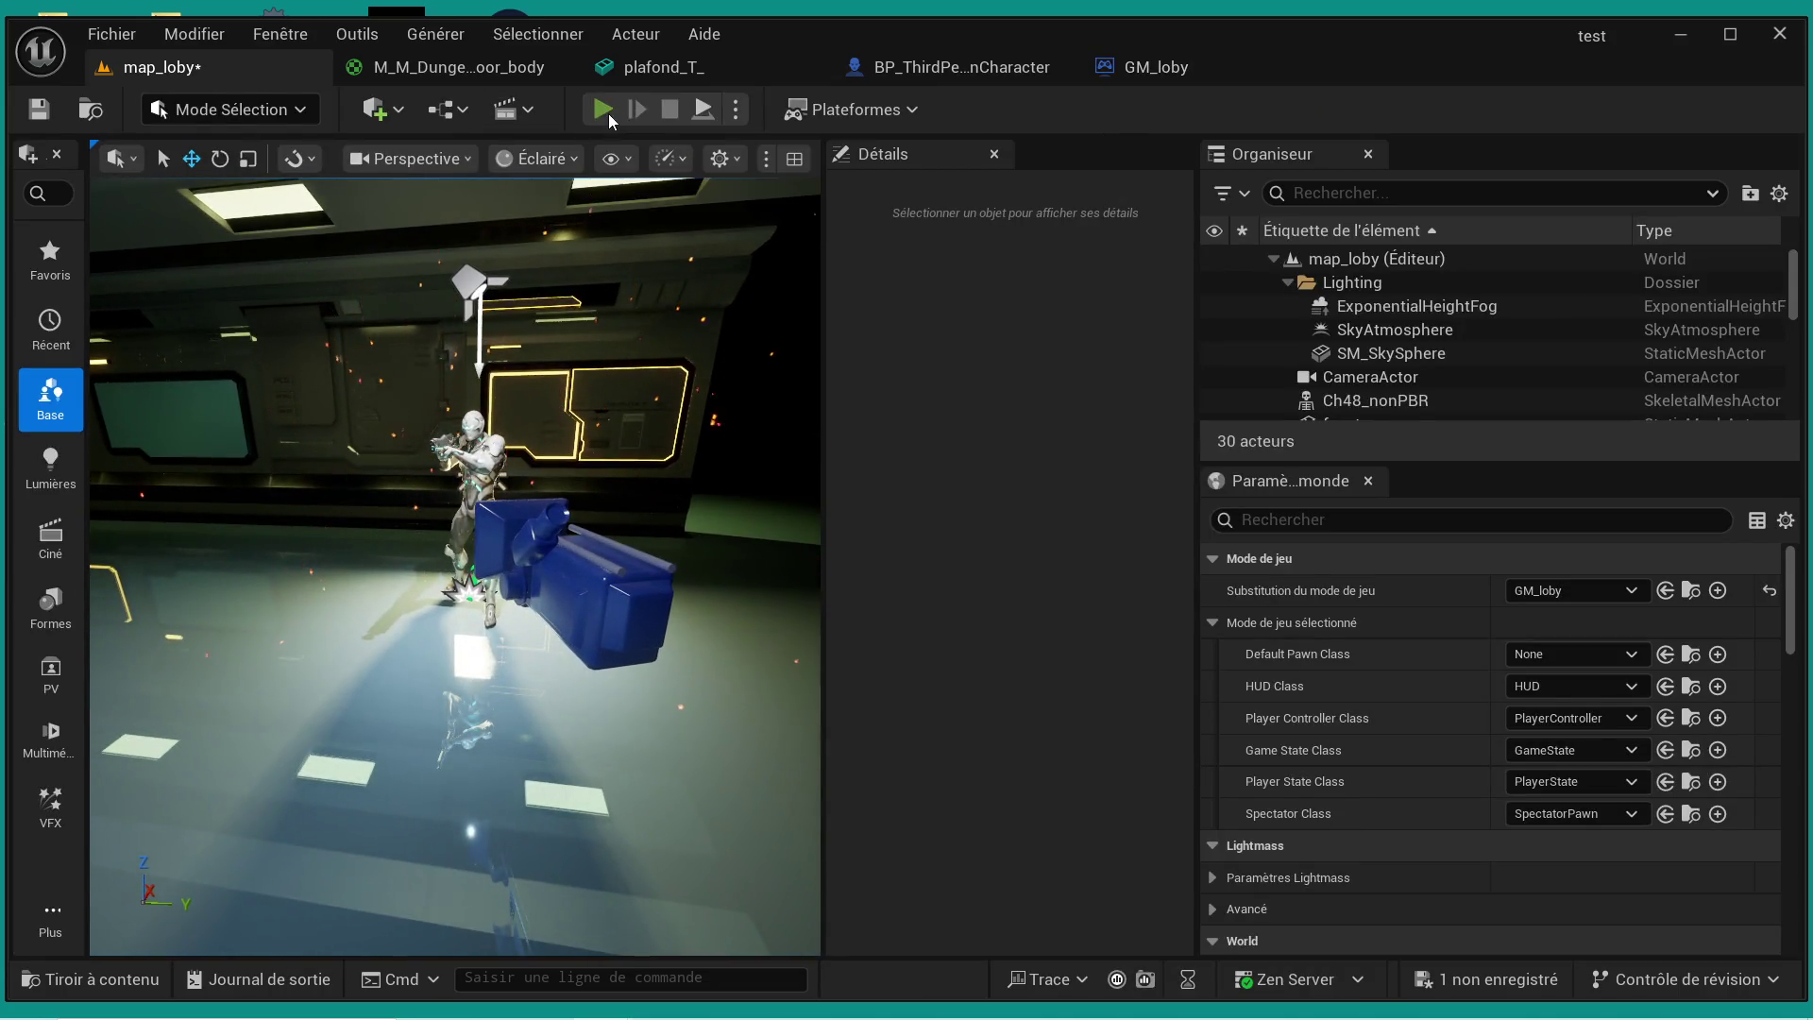
- Play-test map_loby with a widened game view, then stop the session
click(605, 110)
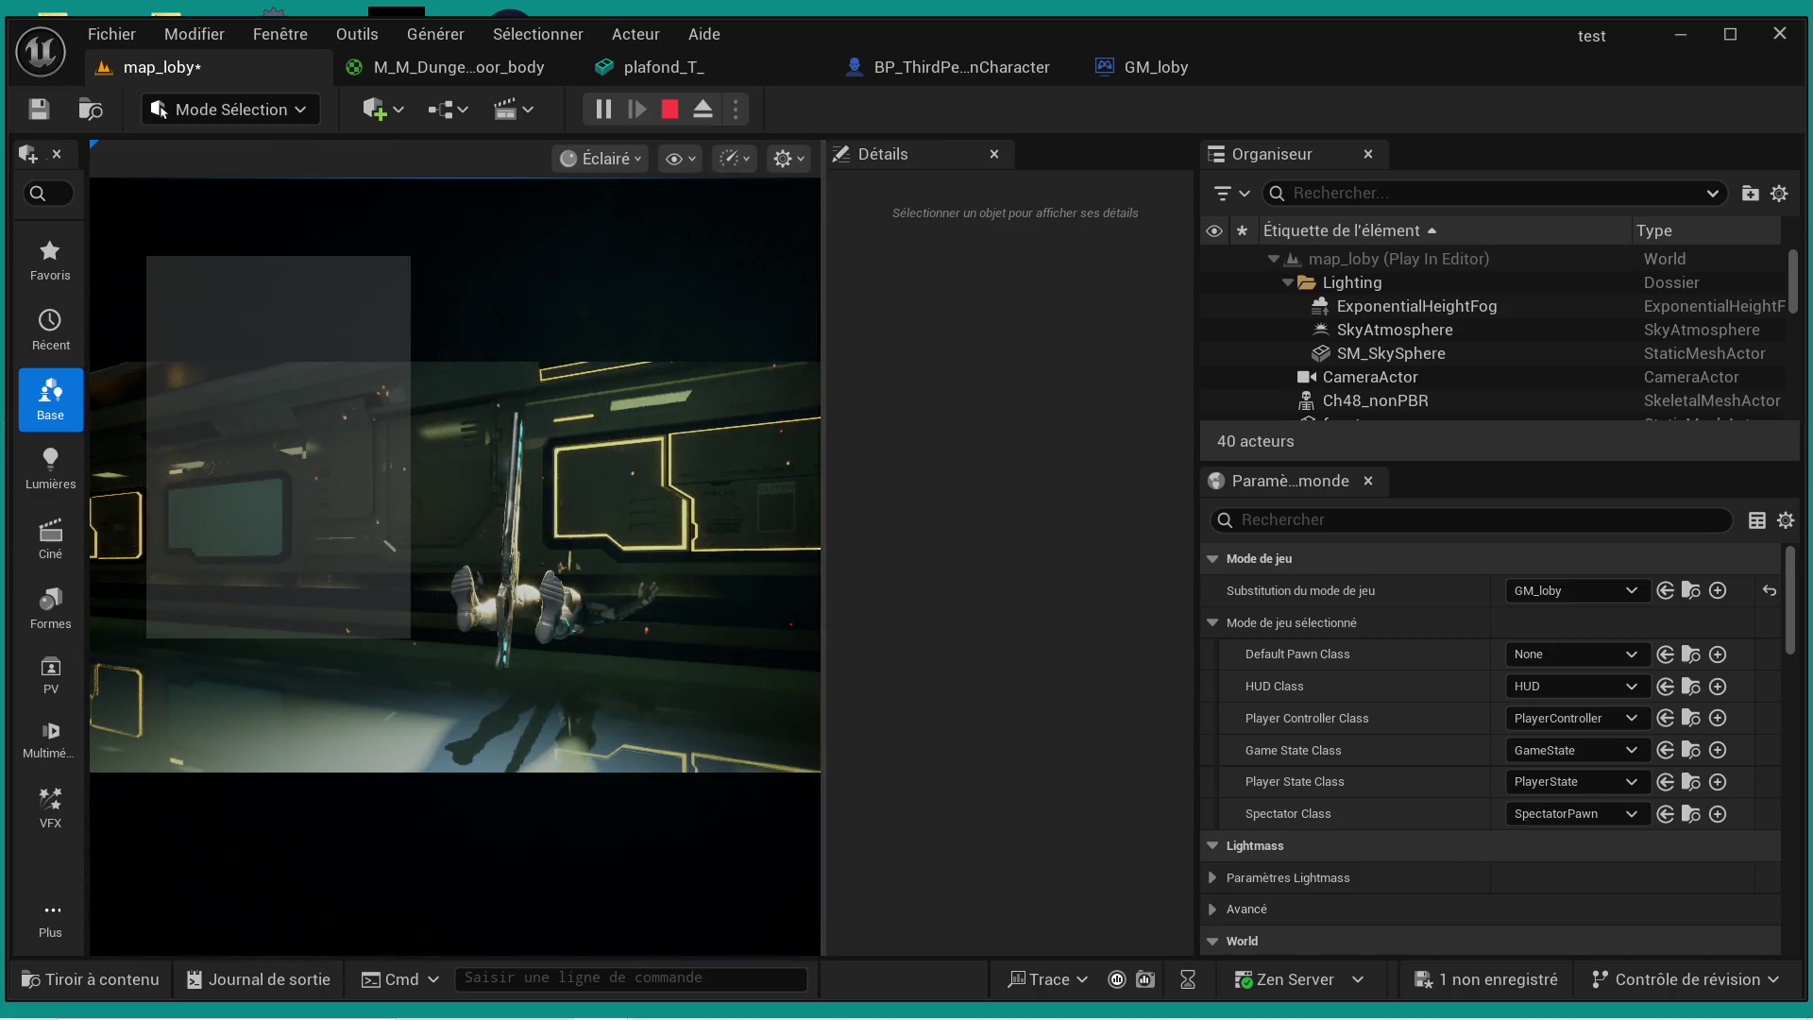
drag(825, 415, 1138, 468)
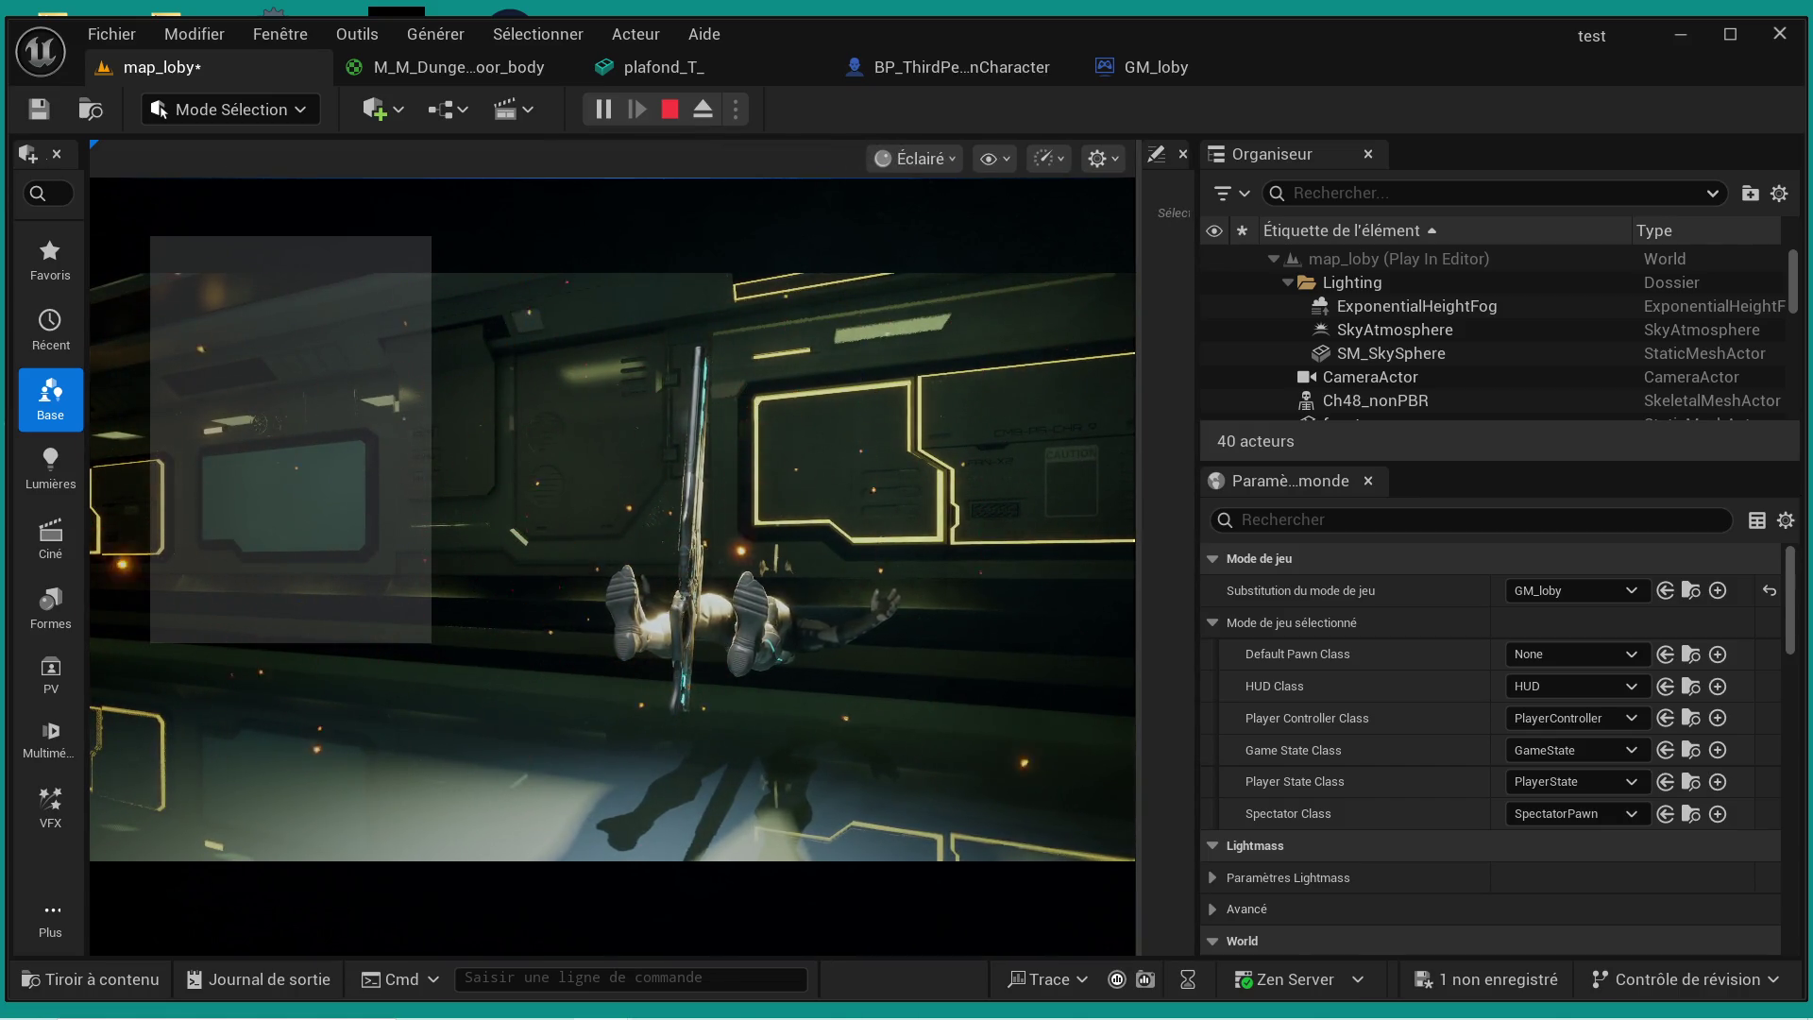
click(674, 108)
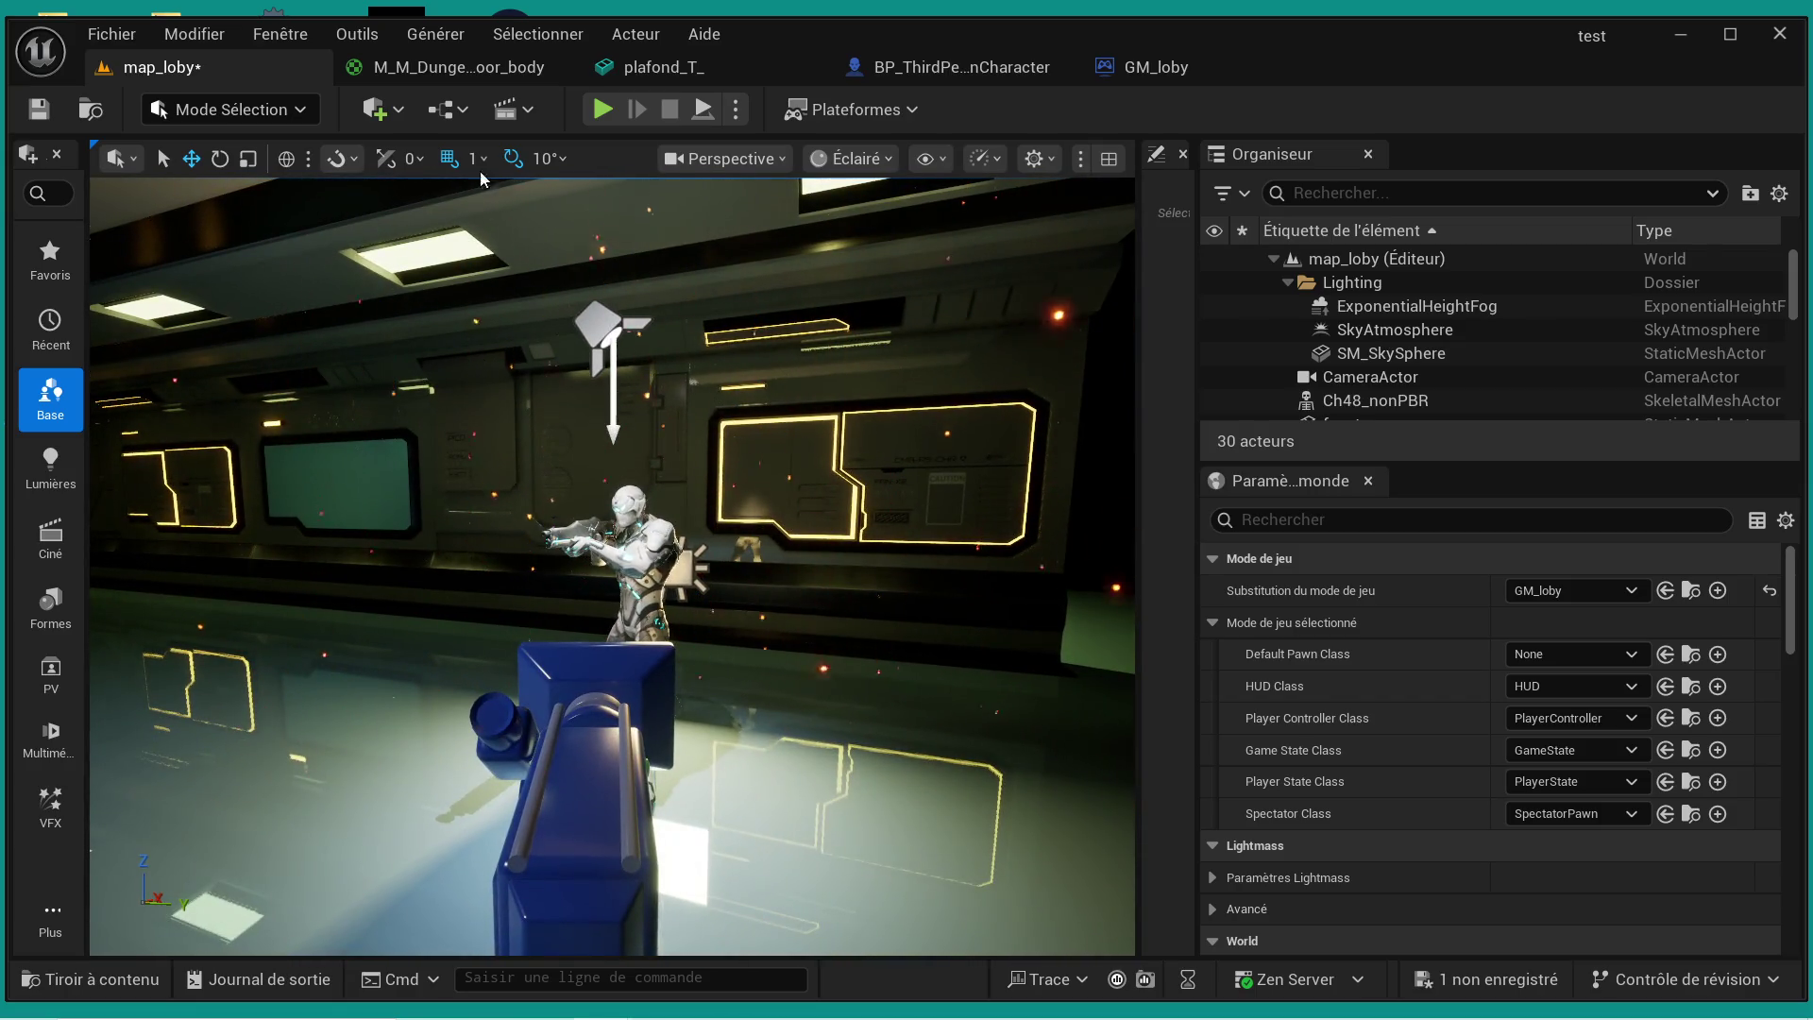
- Save map_loby and open the Untitled test level from the Contenu folder
click(45, 113)
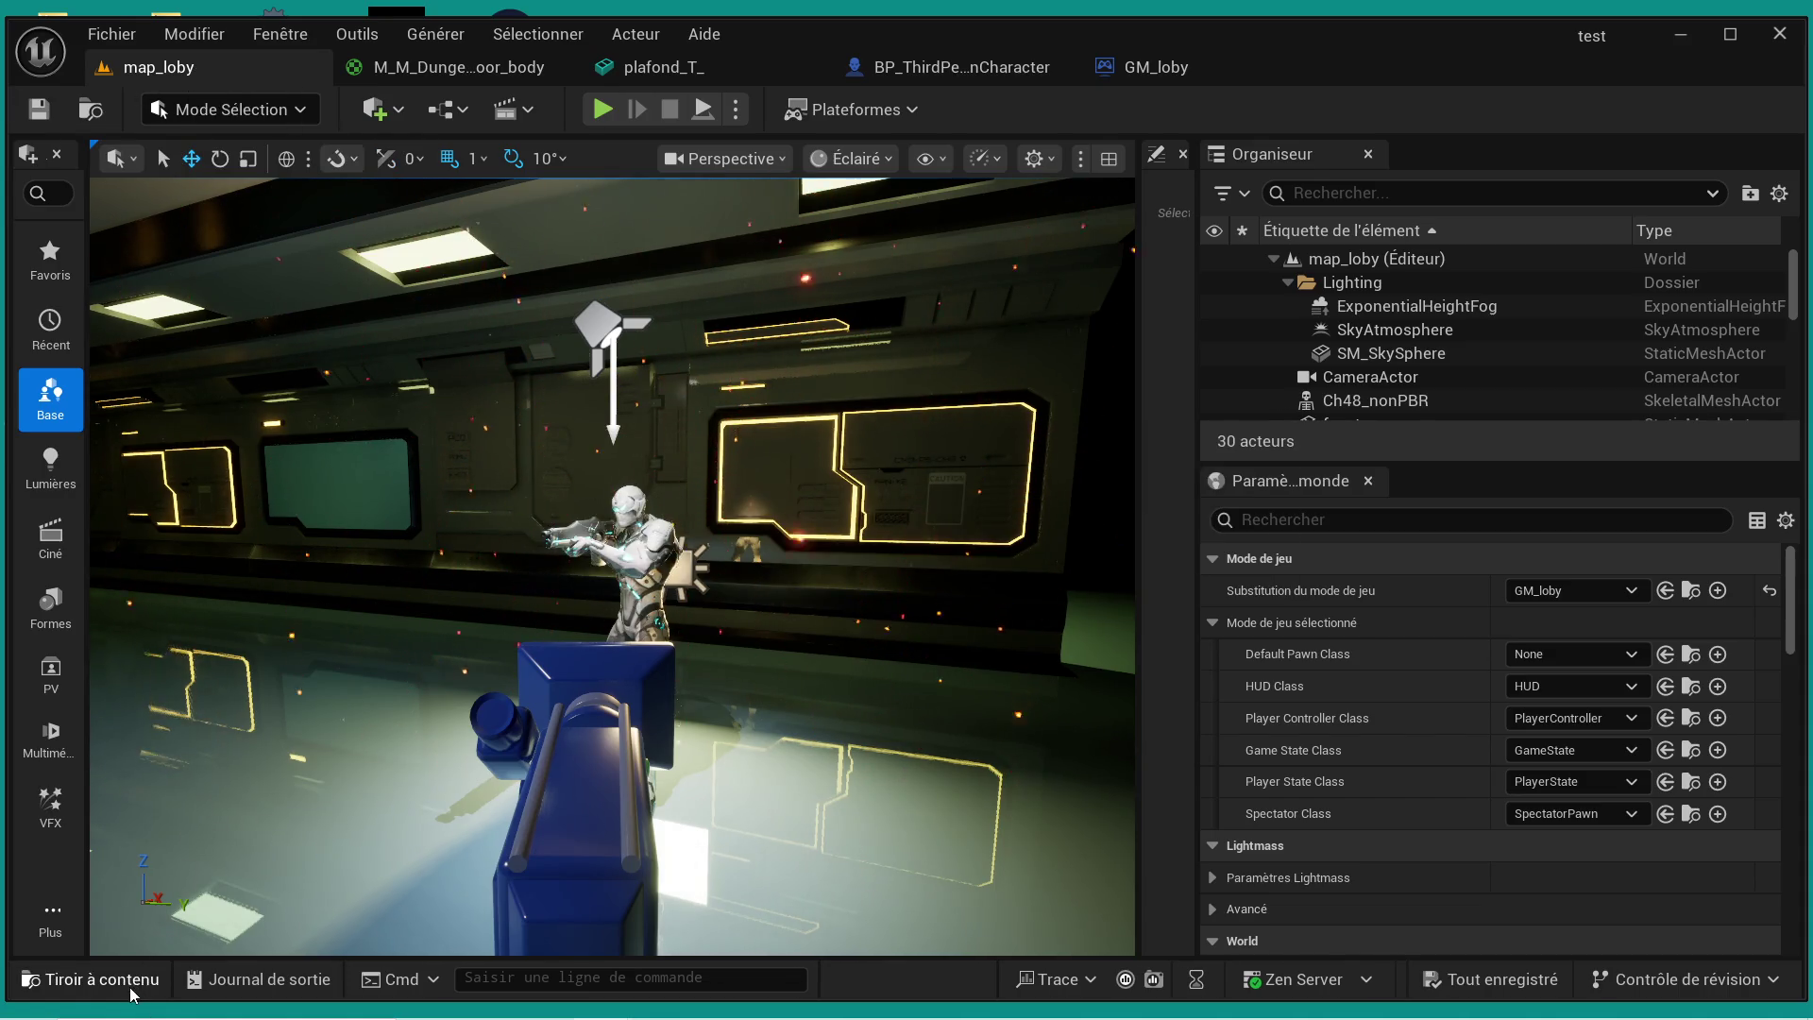
click(89, 979)
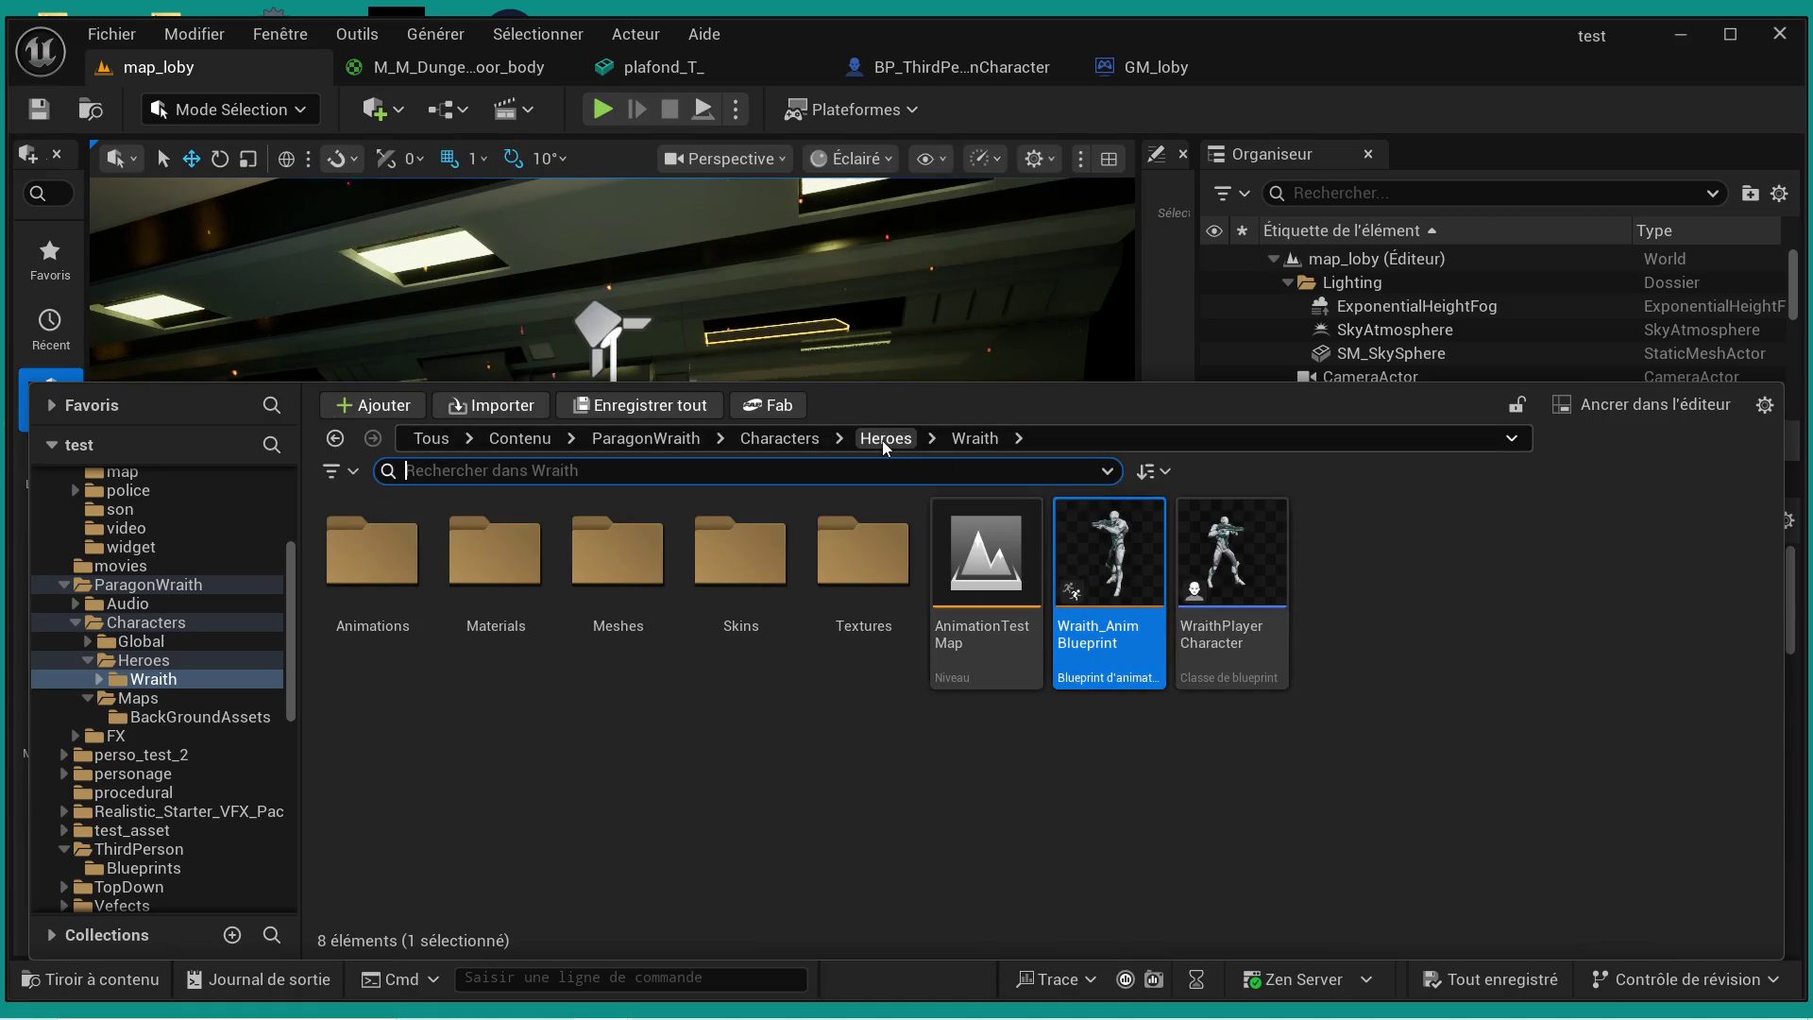
click(522, 439)
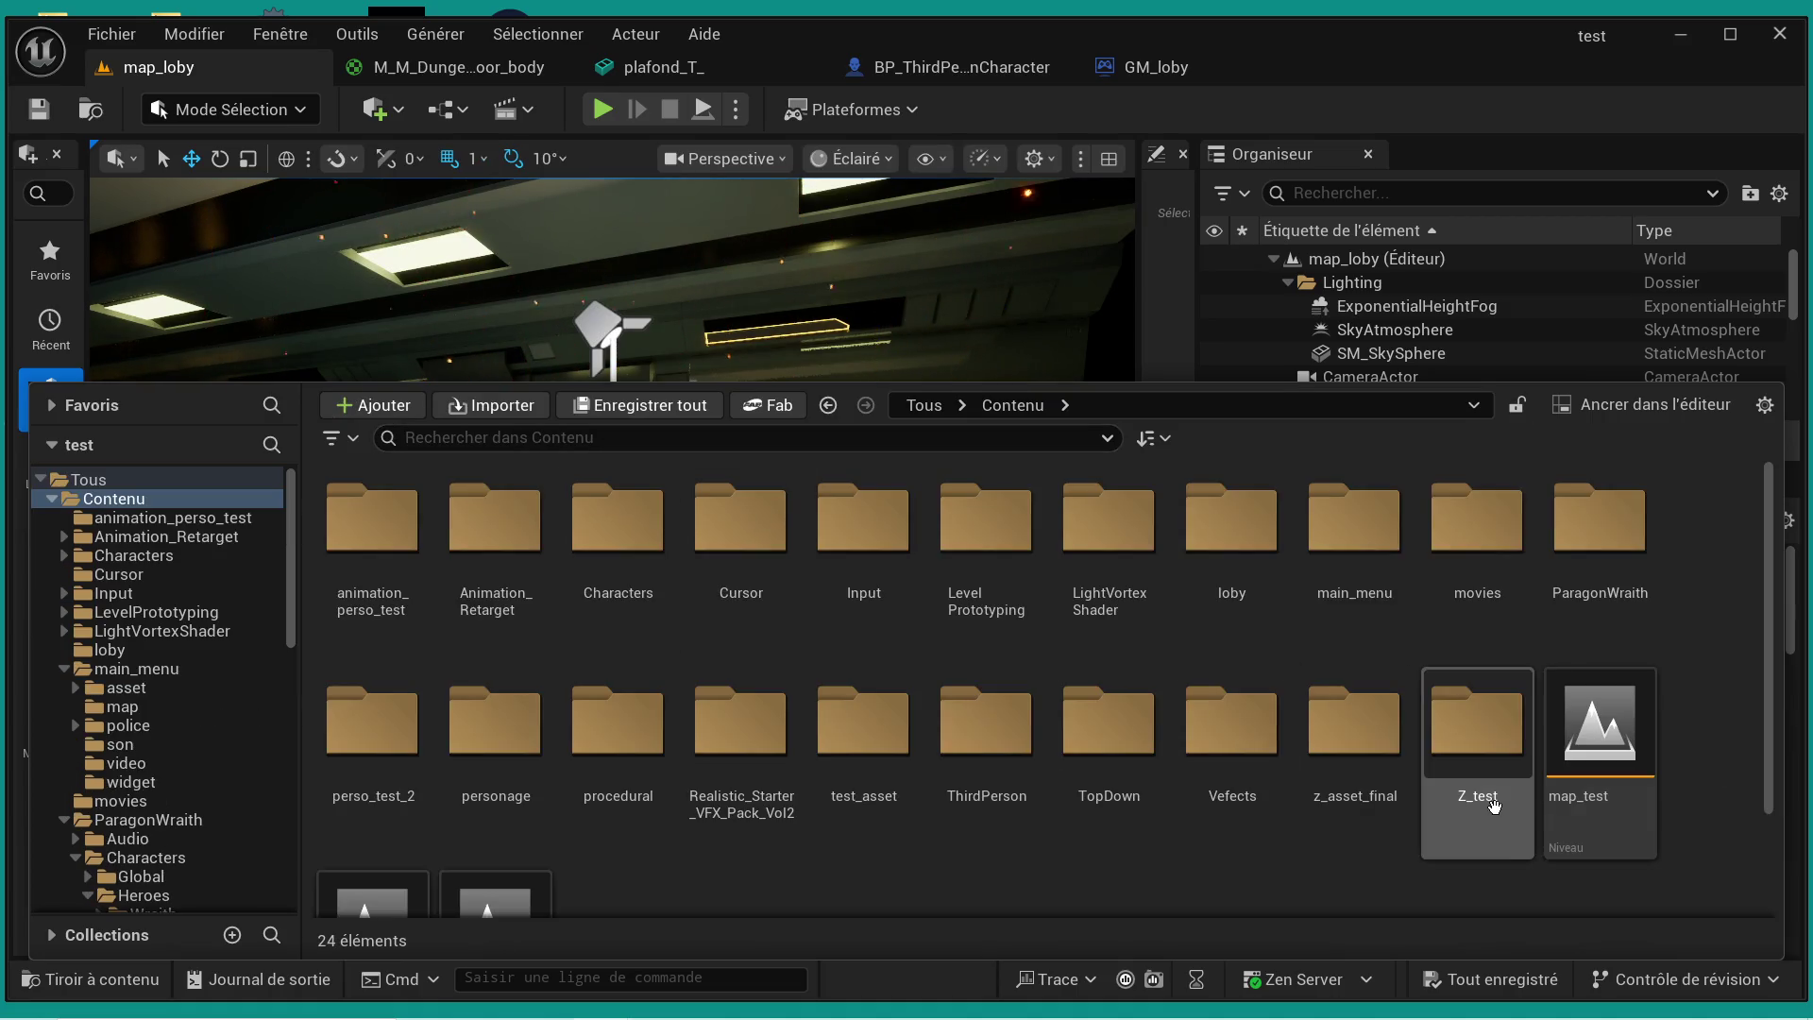
scroll(1483, 803, down, 2)
double_click(550, 792)
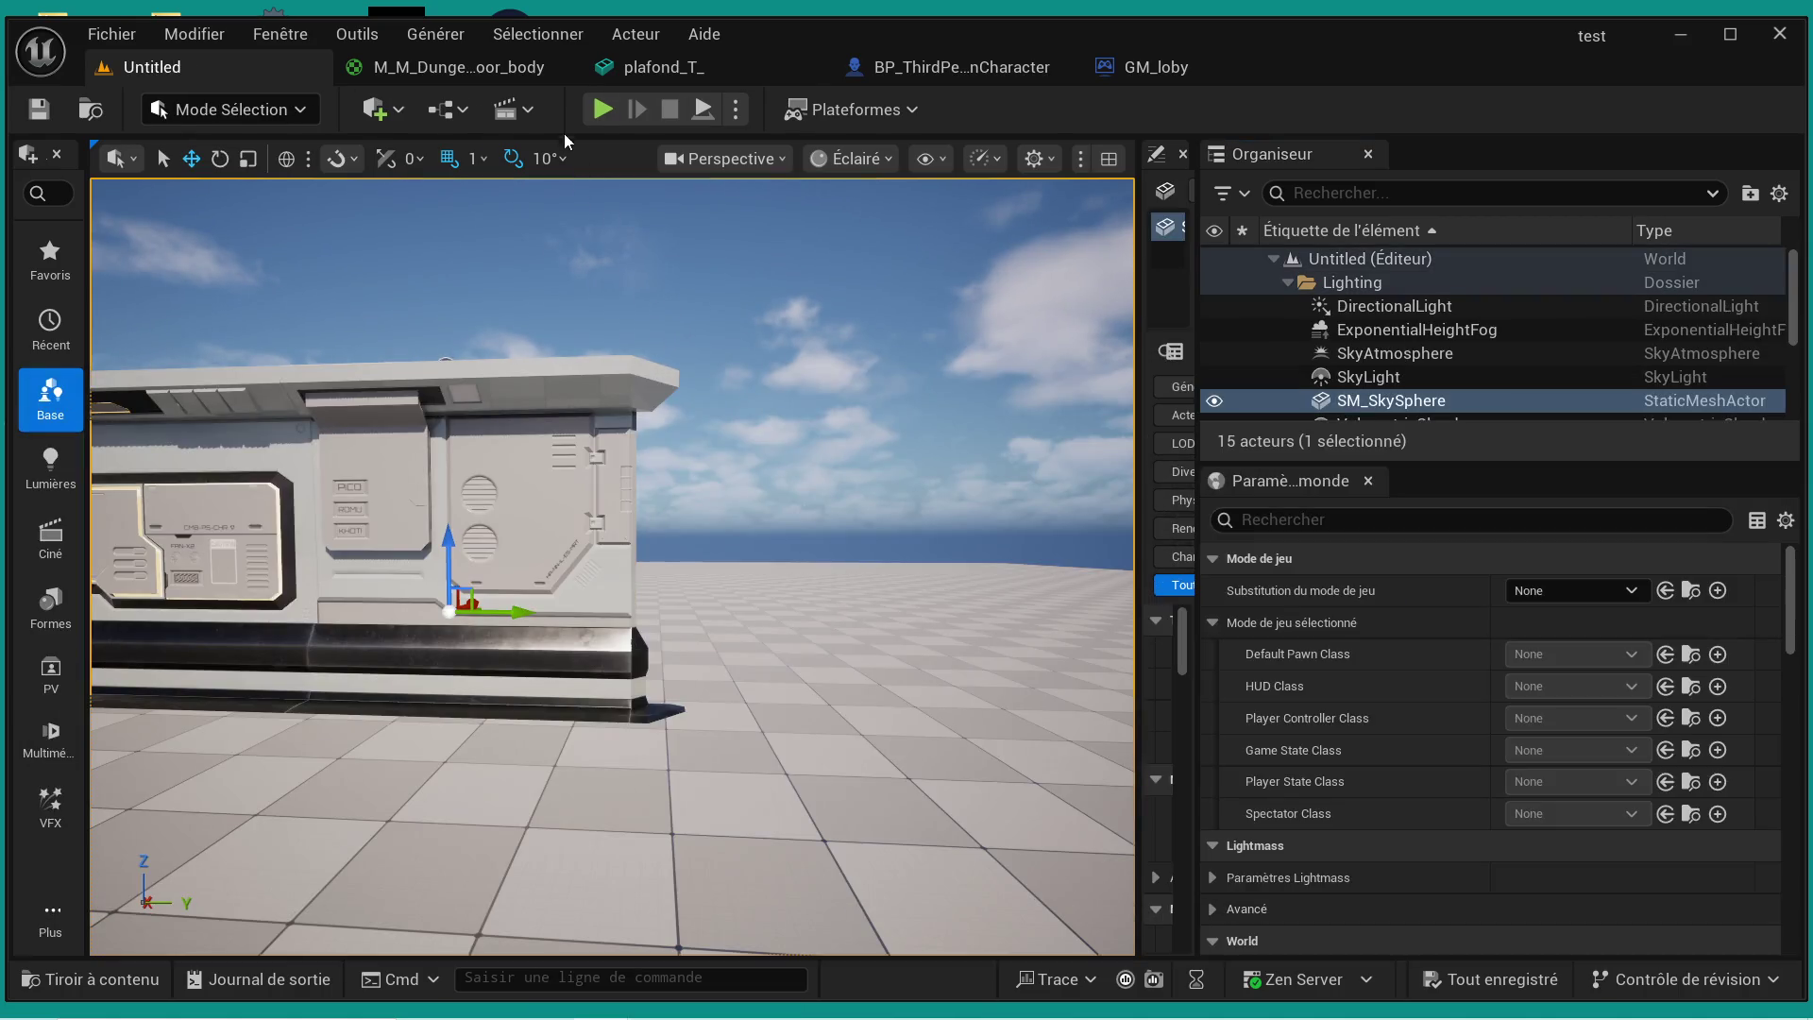
- Play-test the Wraith running and jumping around the floor and wall, then exit with Esc
click(601, 110)
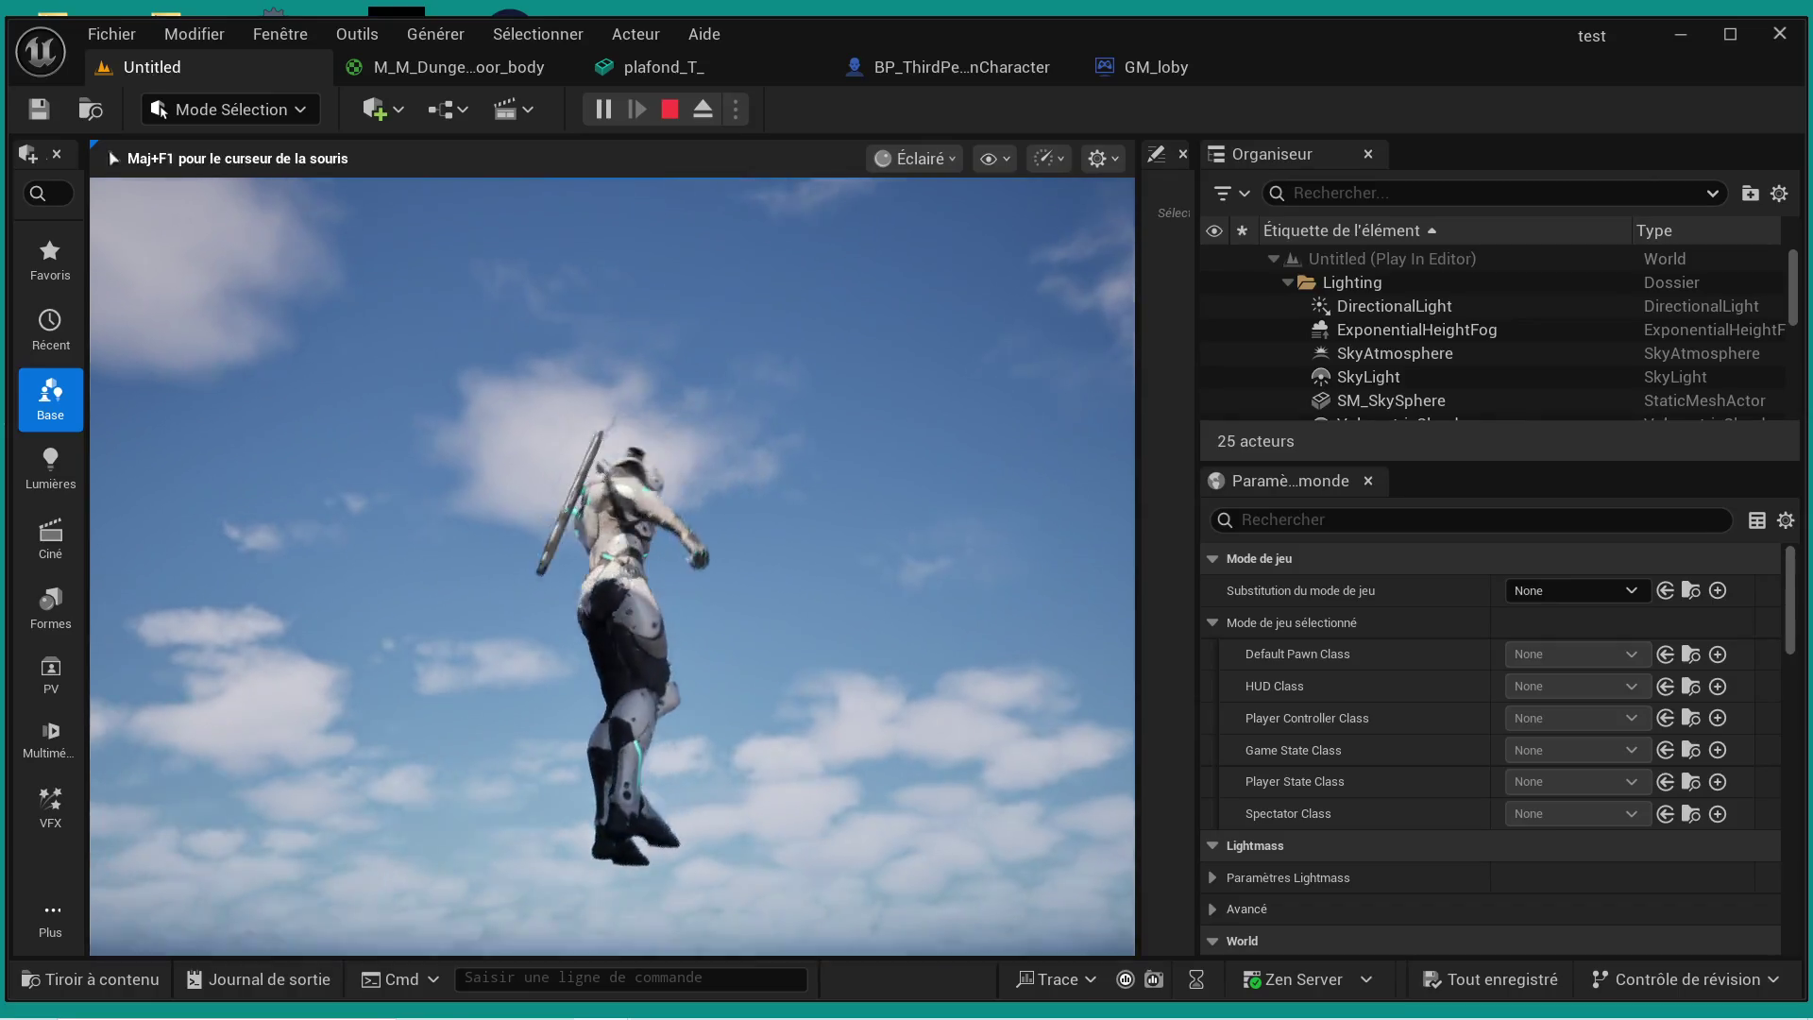
key(w)
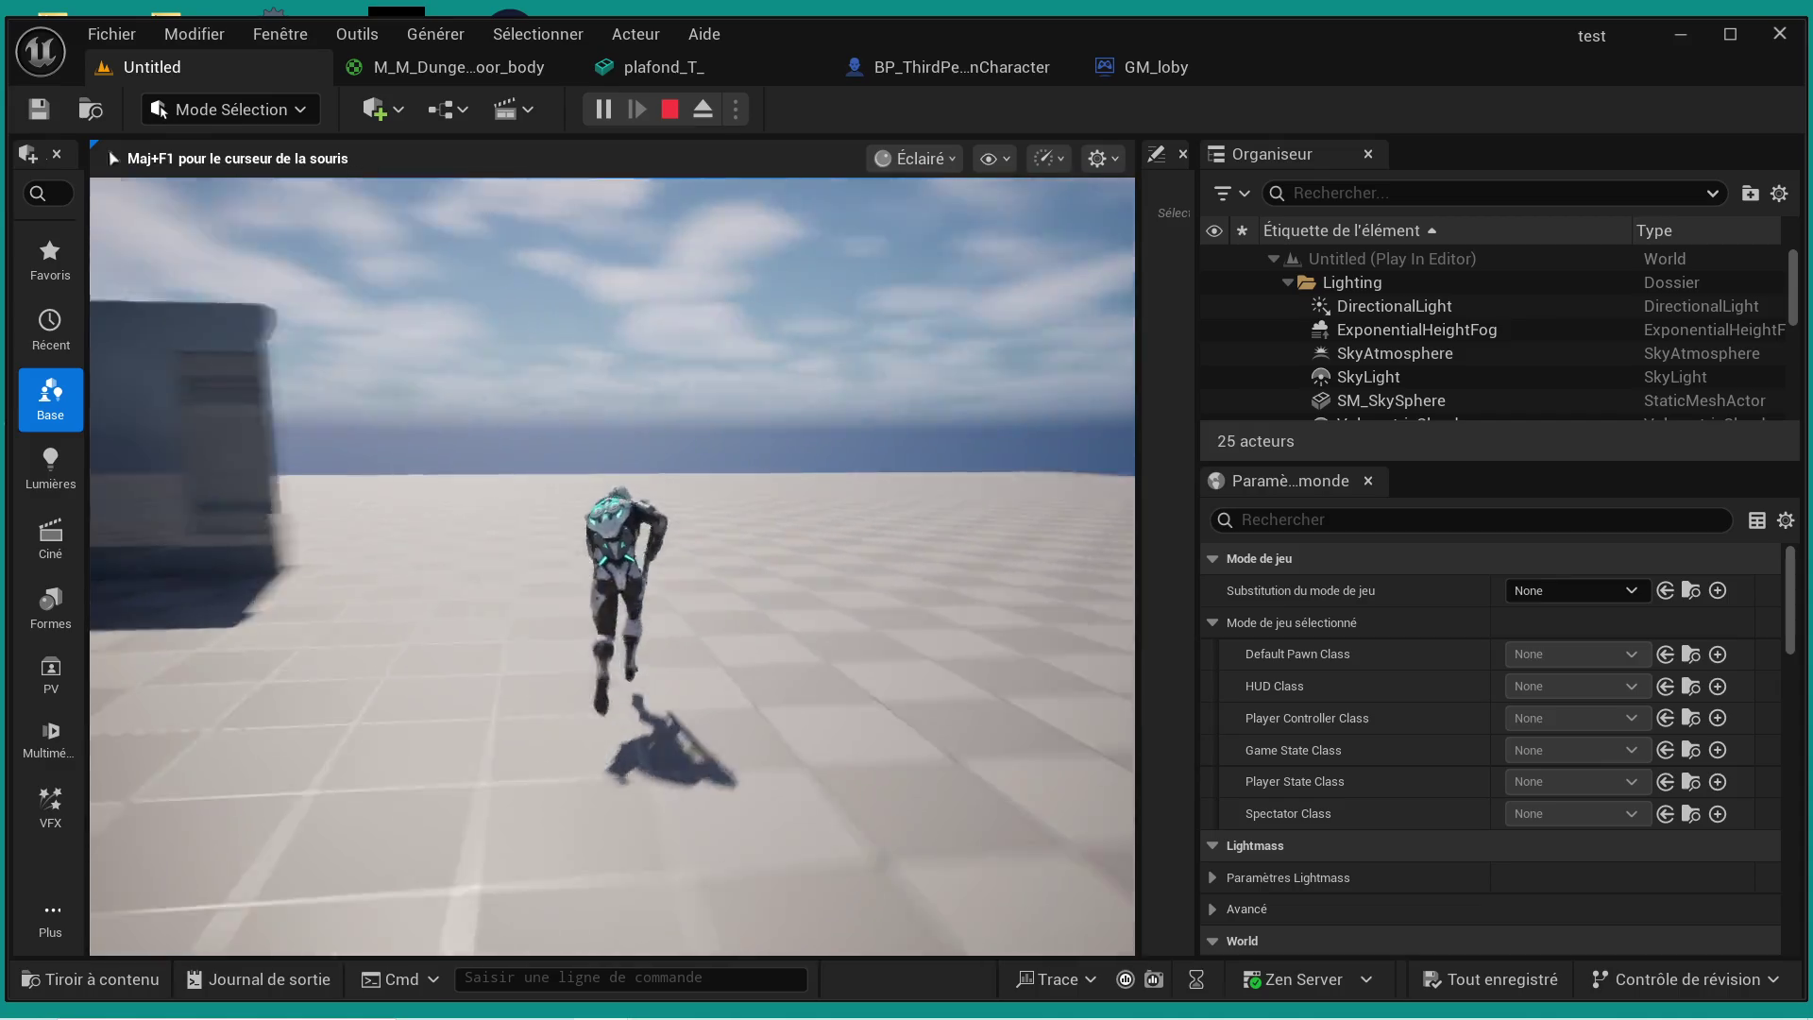
key(w)
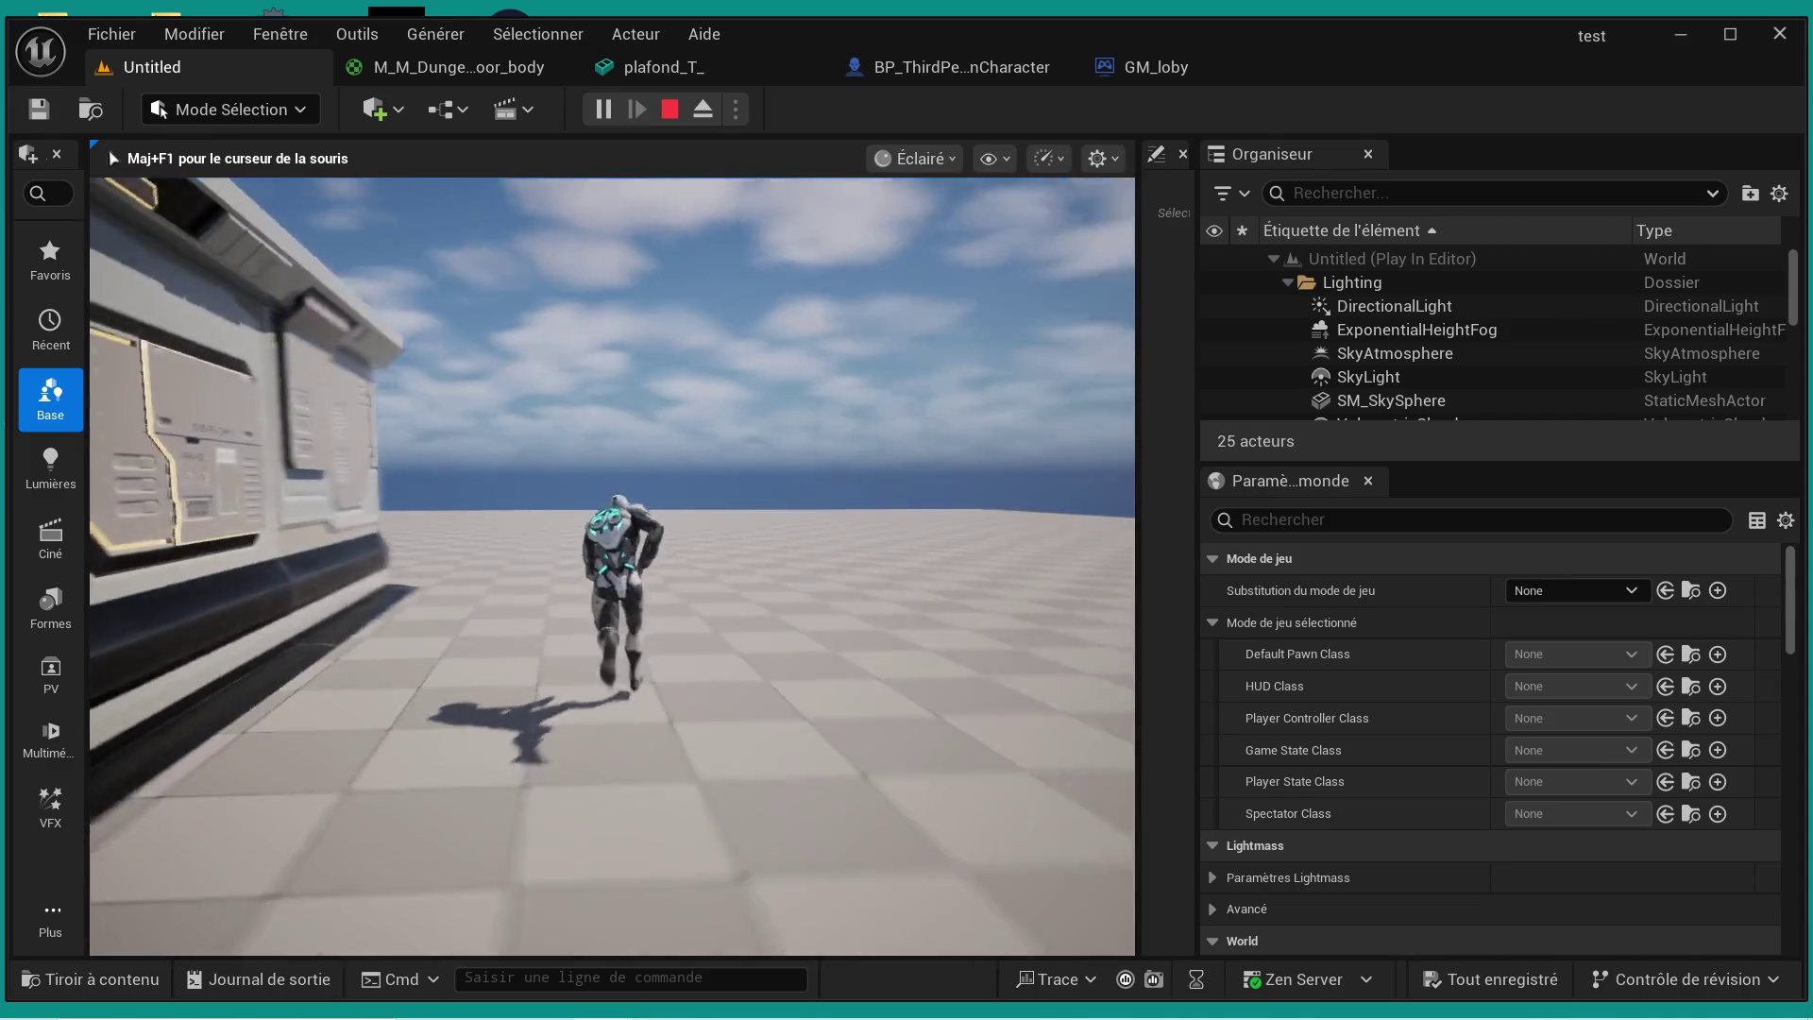
key(w)
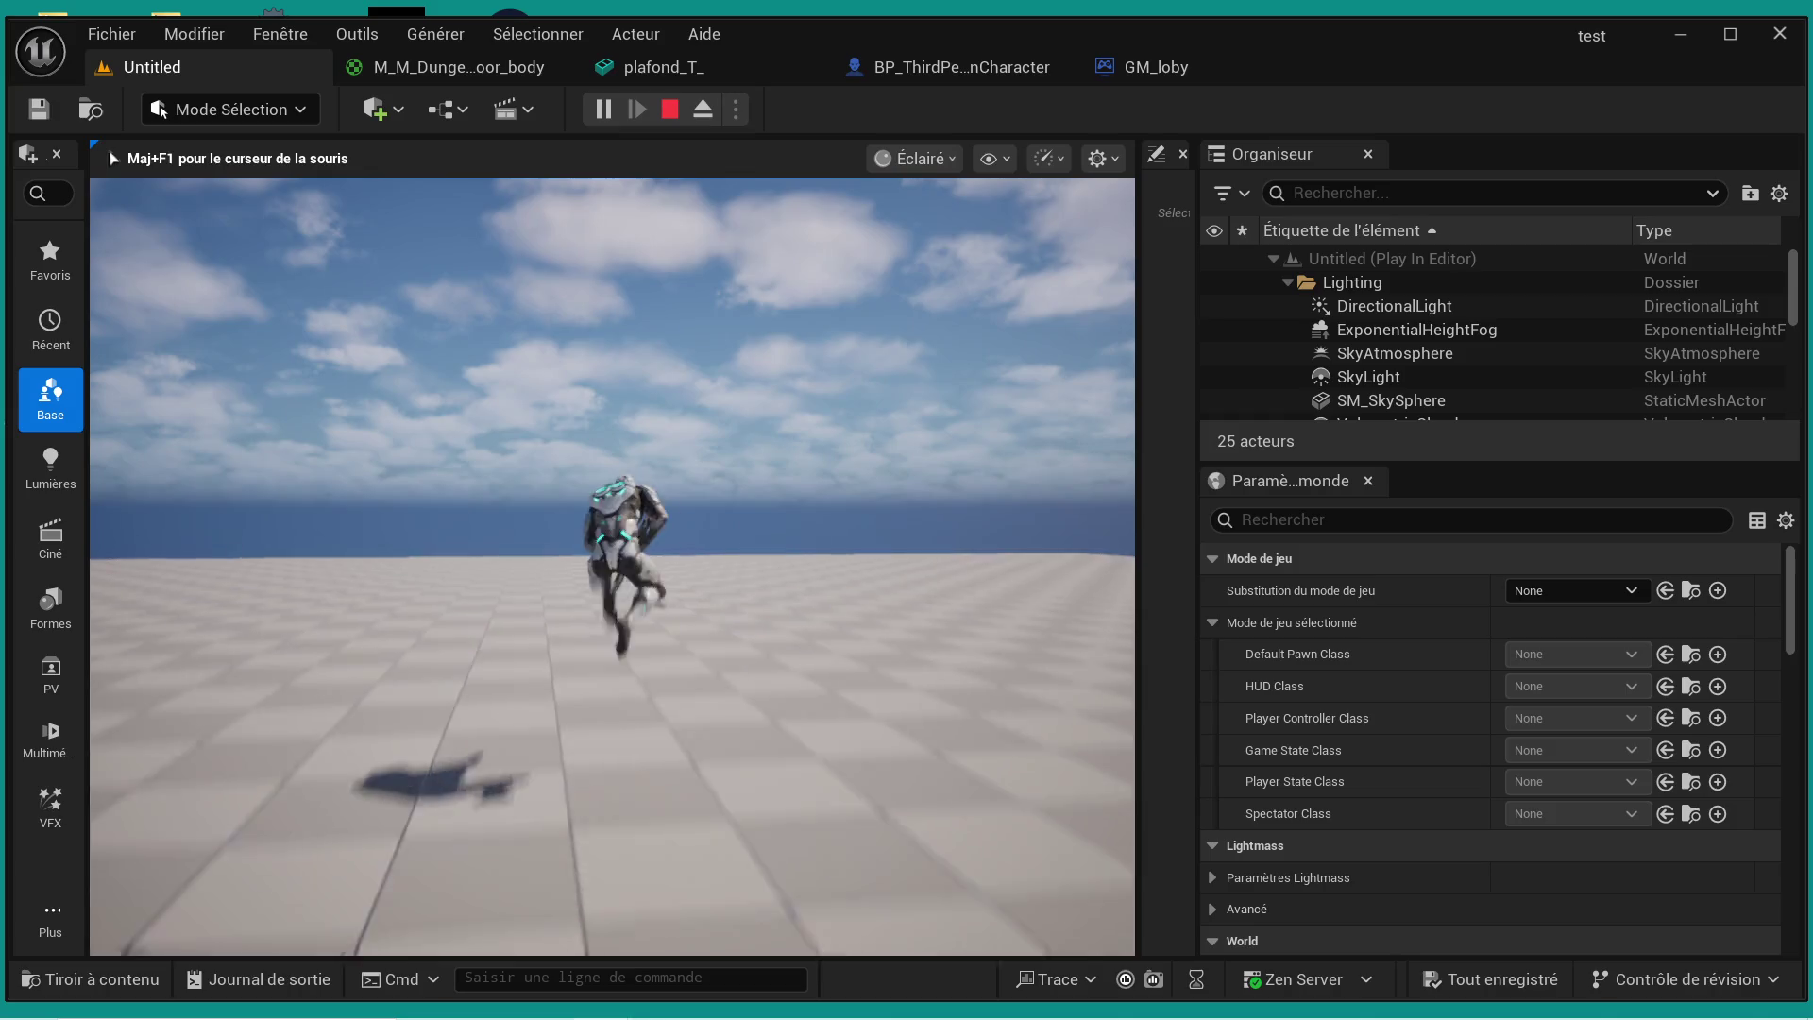
key(d)
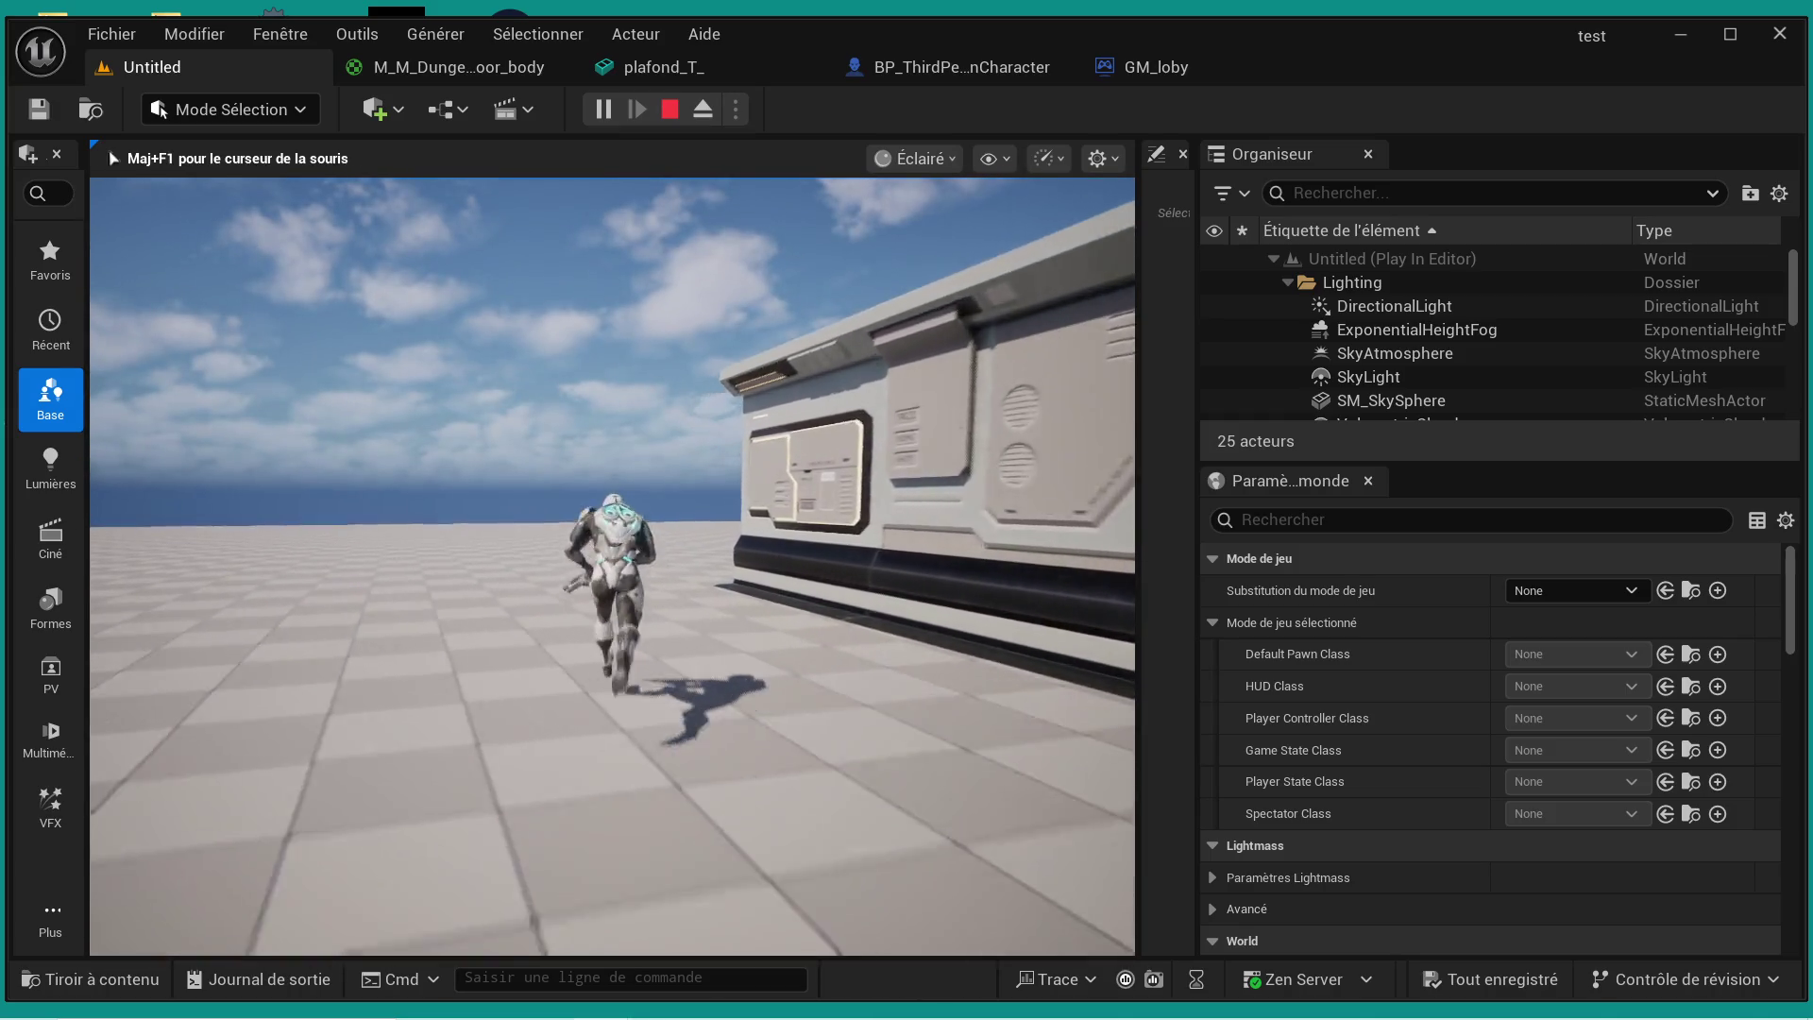
key(w)
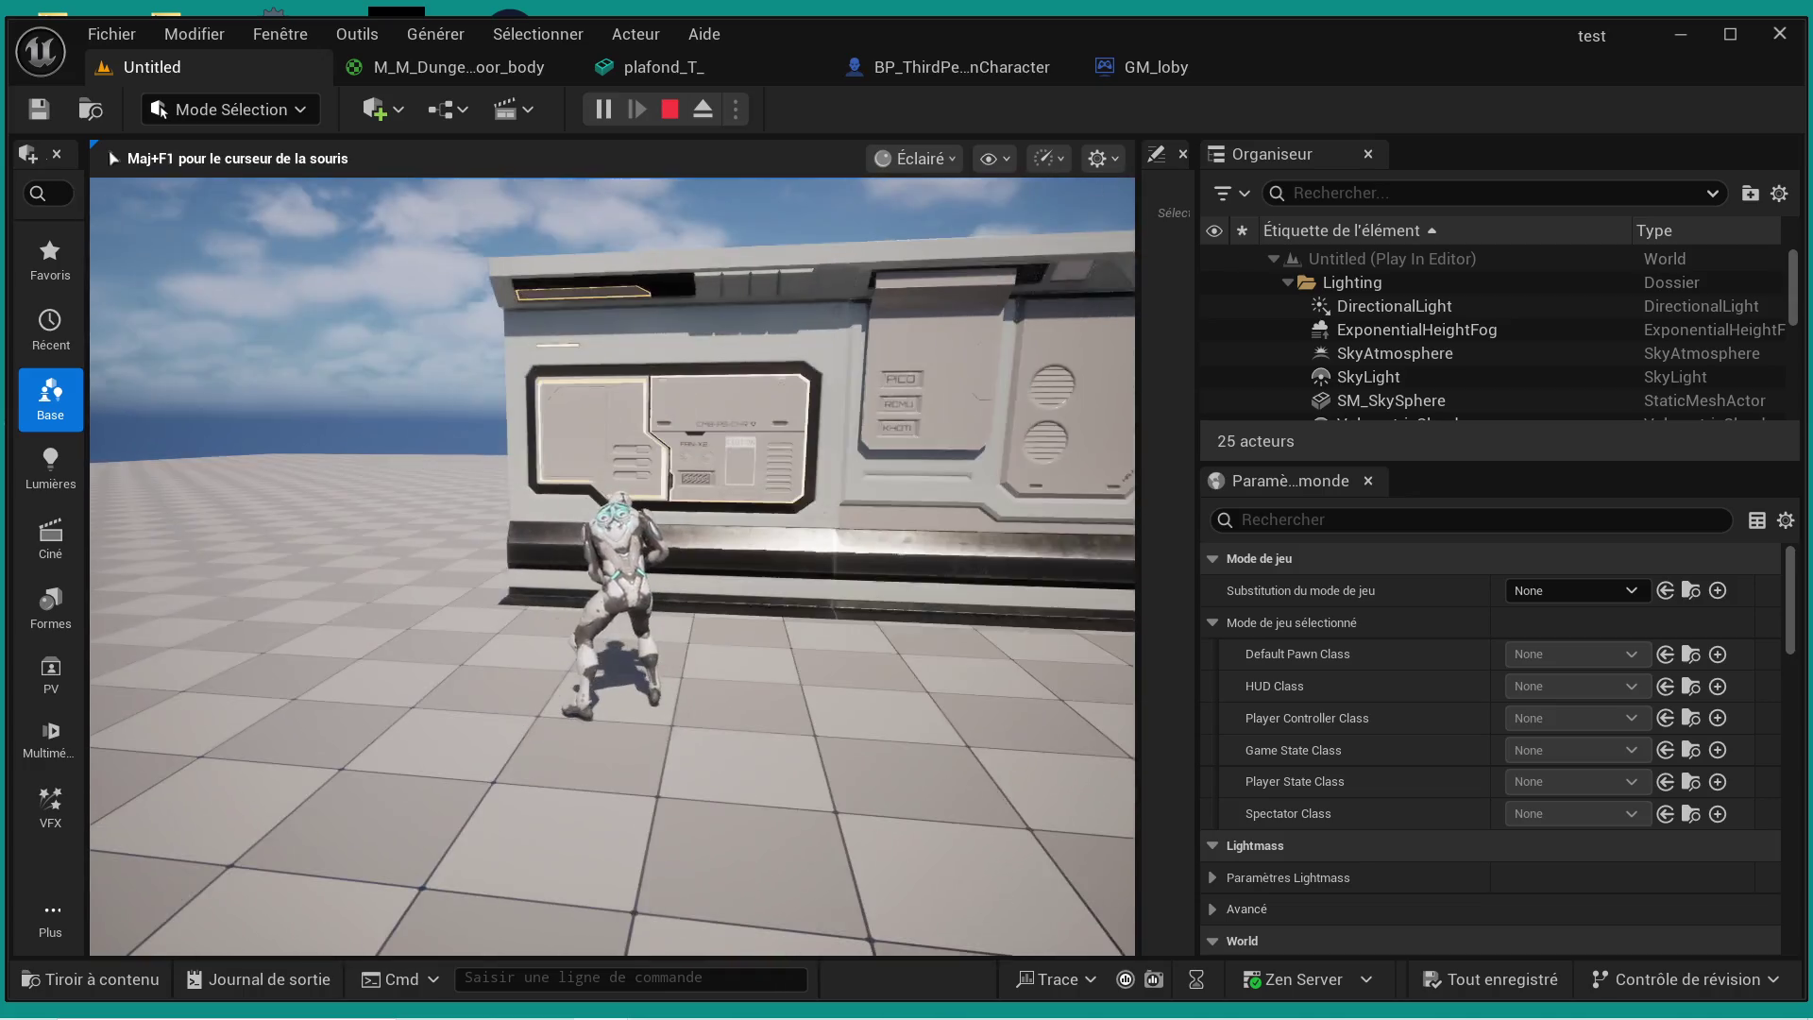
key(d)
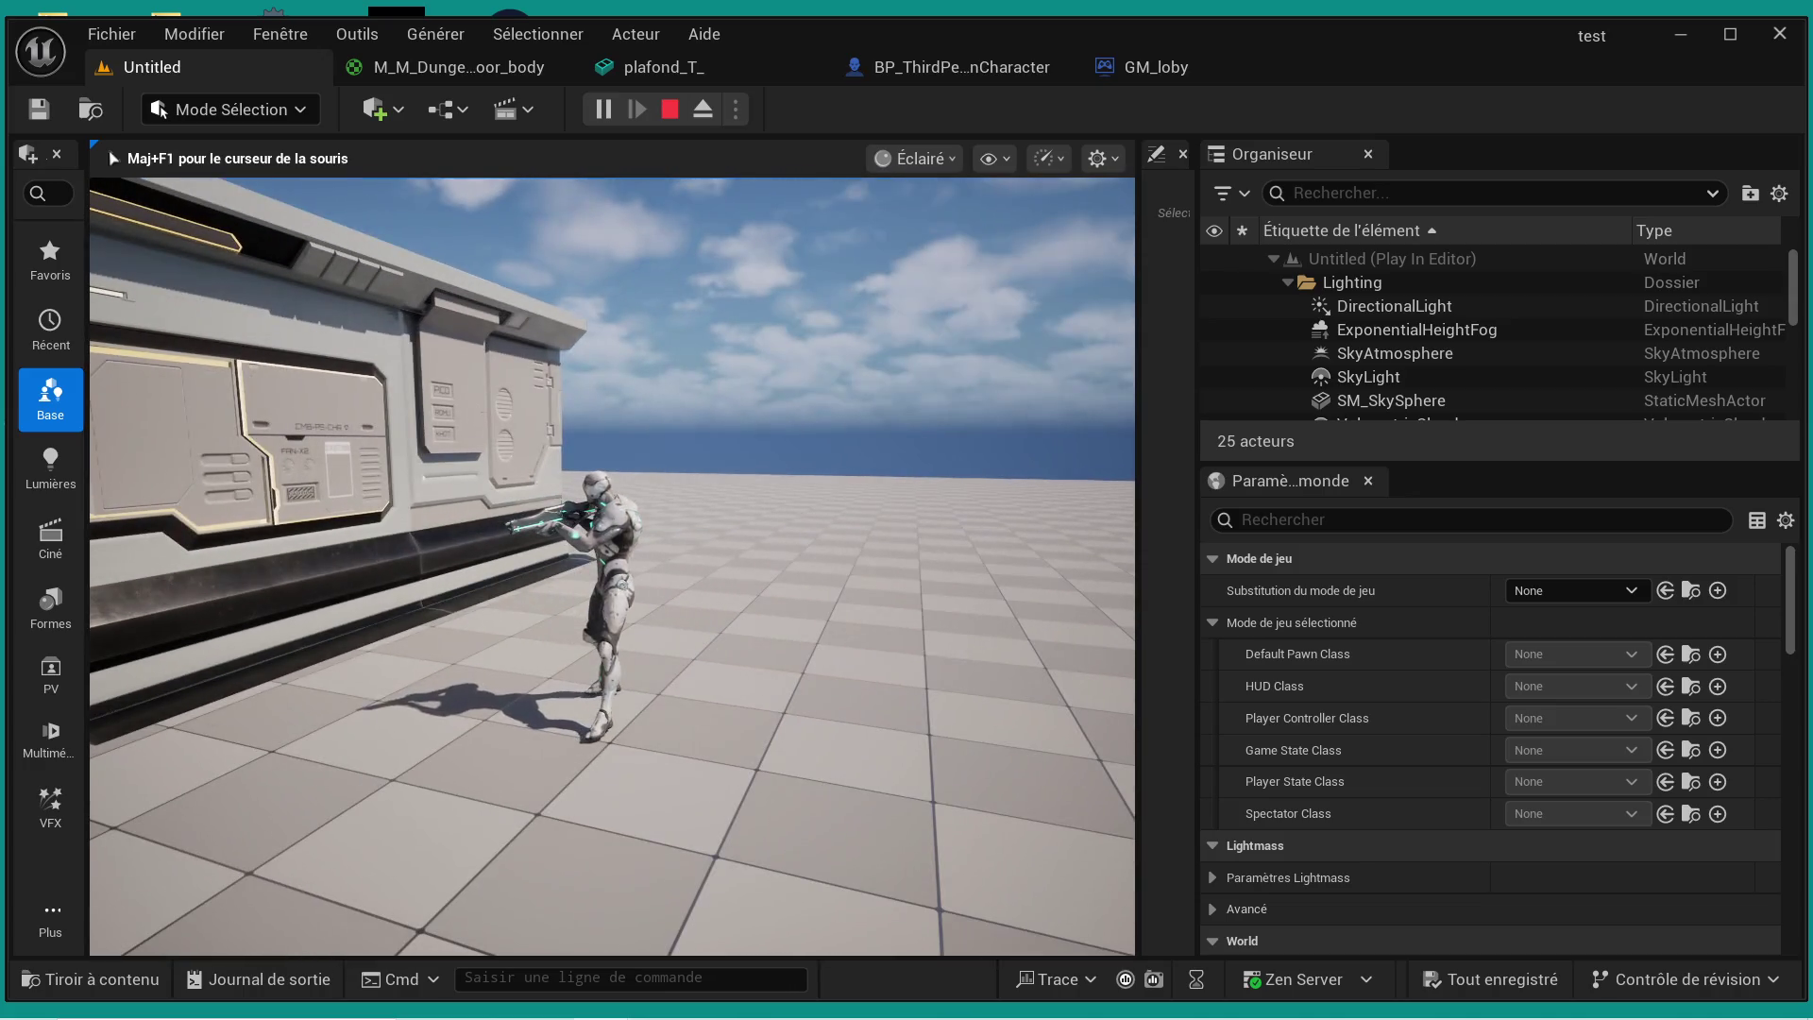
key(s)
key(s)
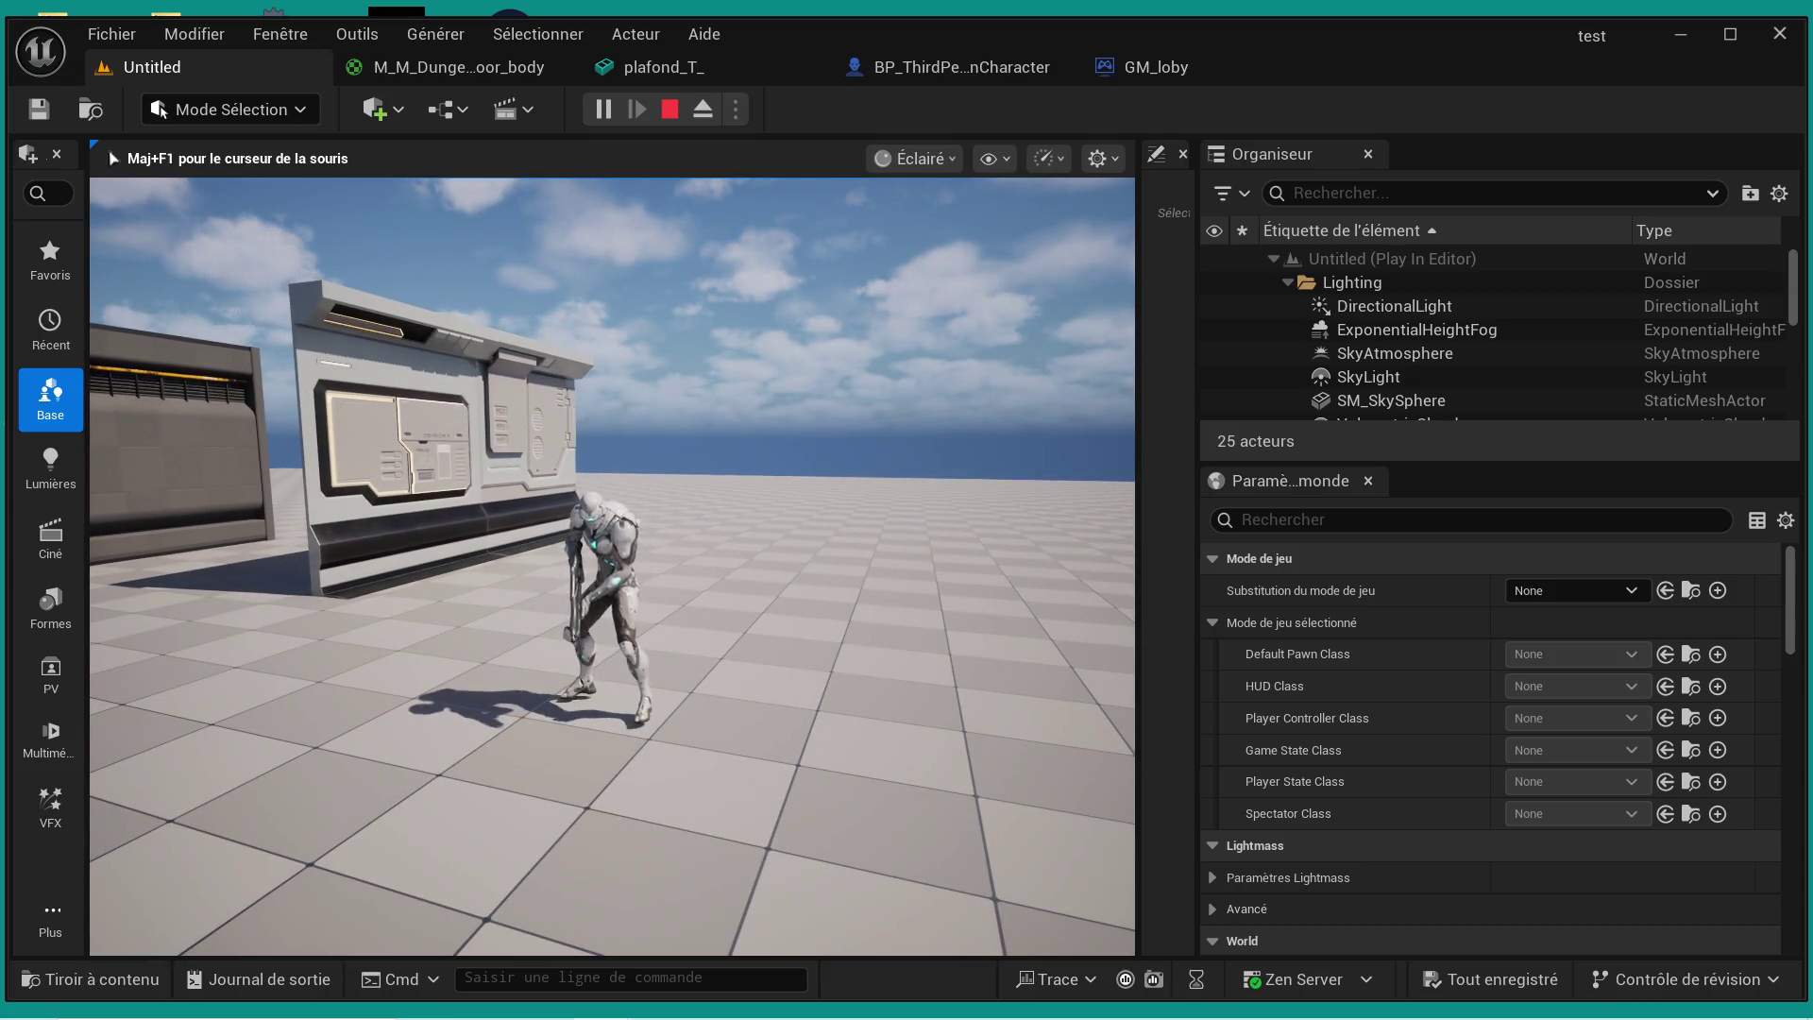
key(w)
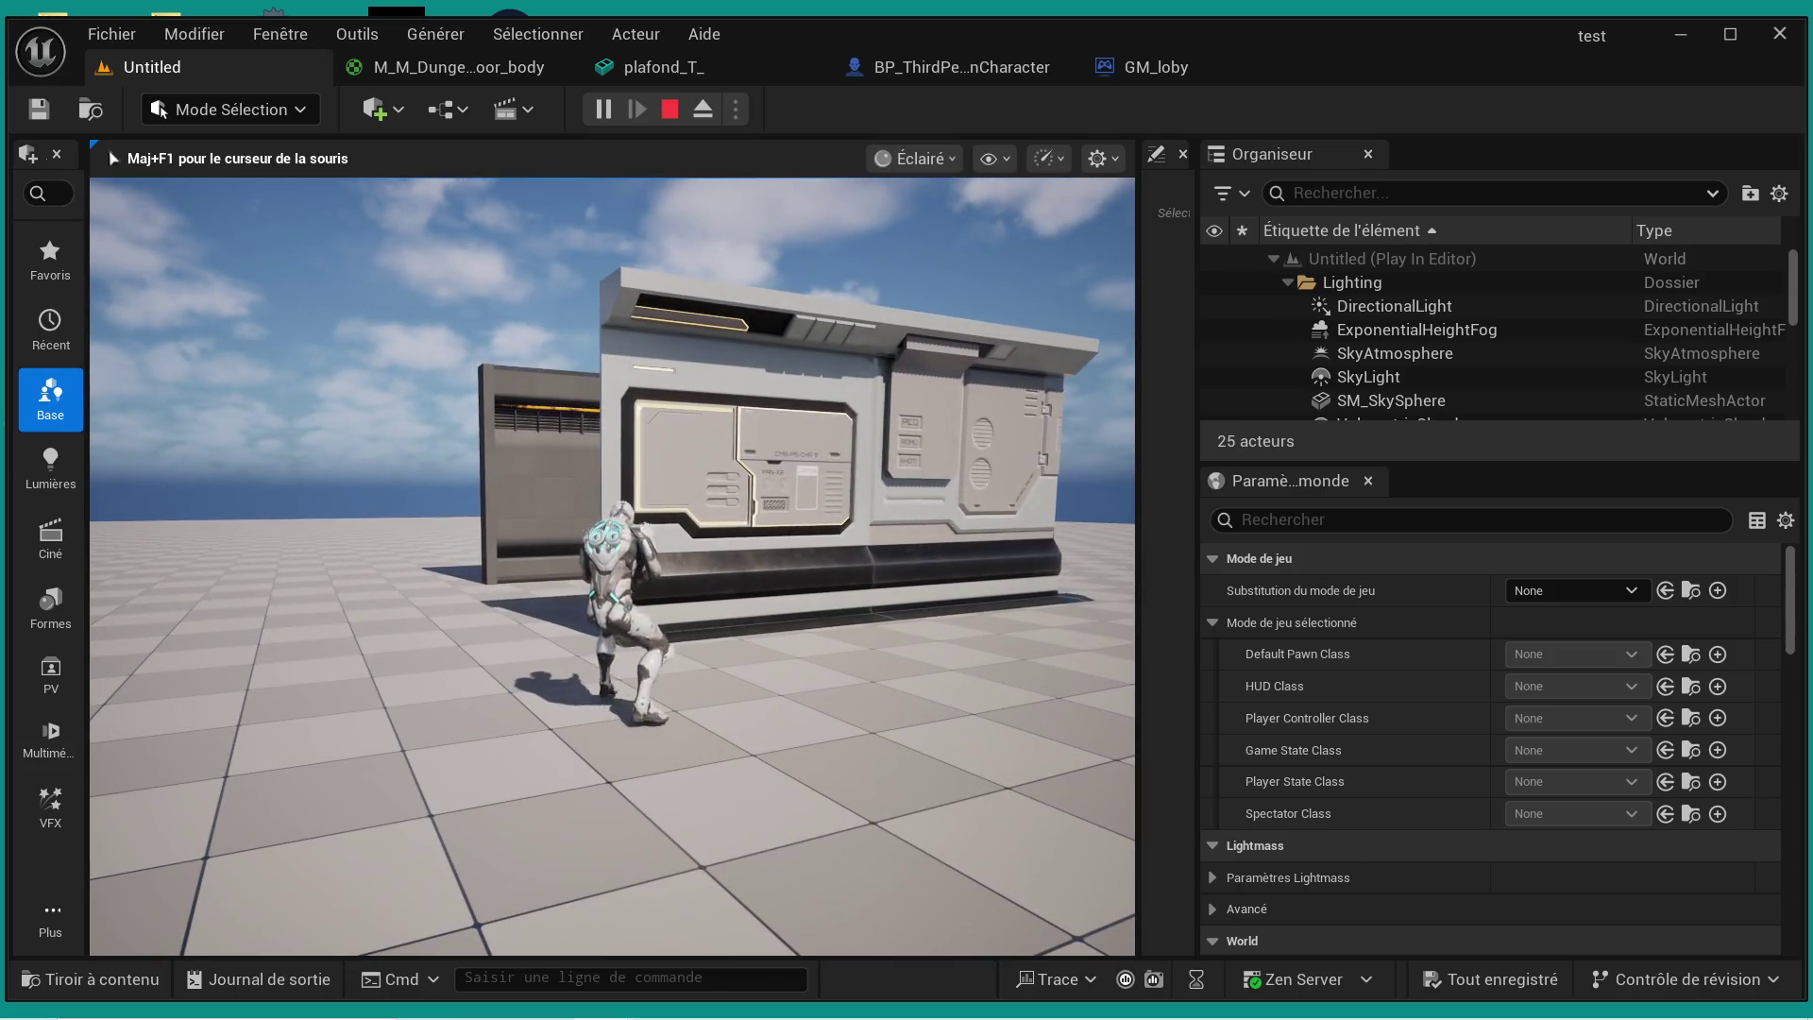
key(s)
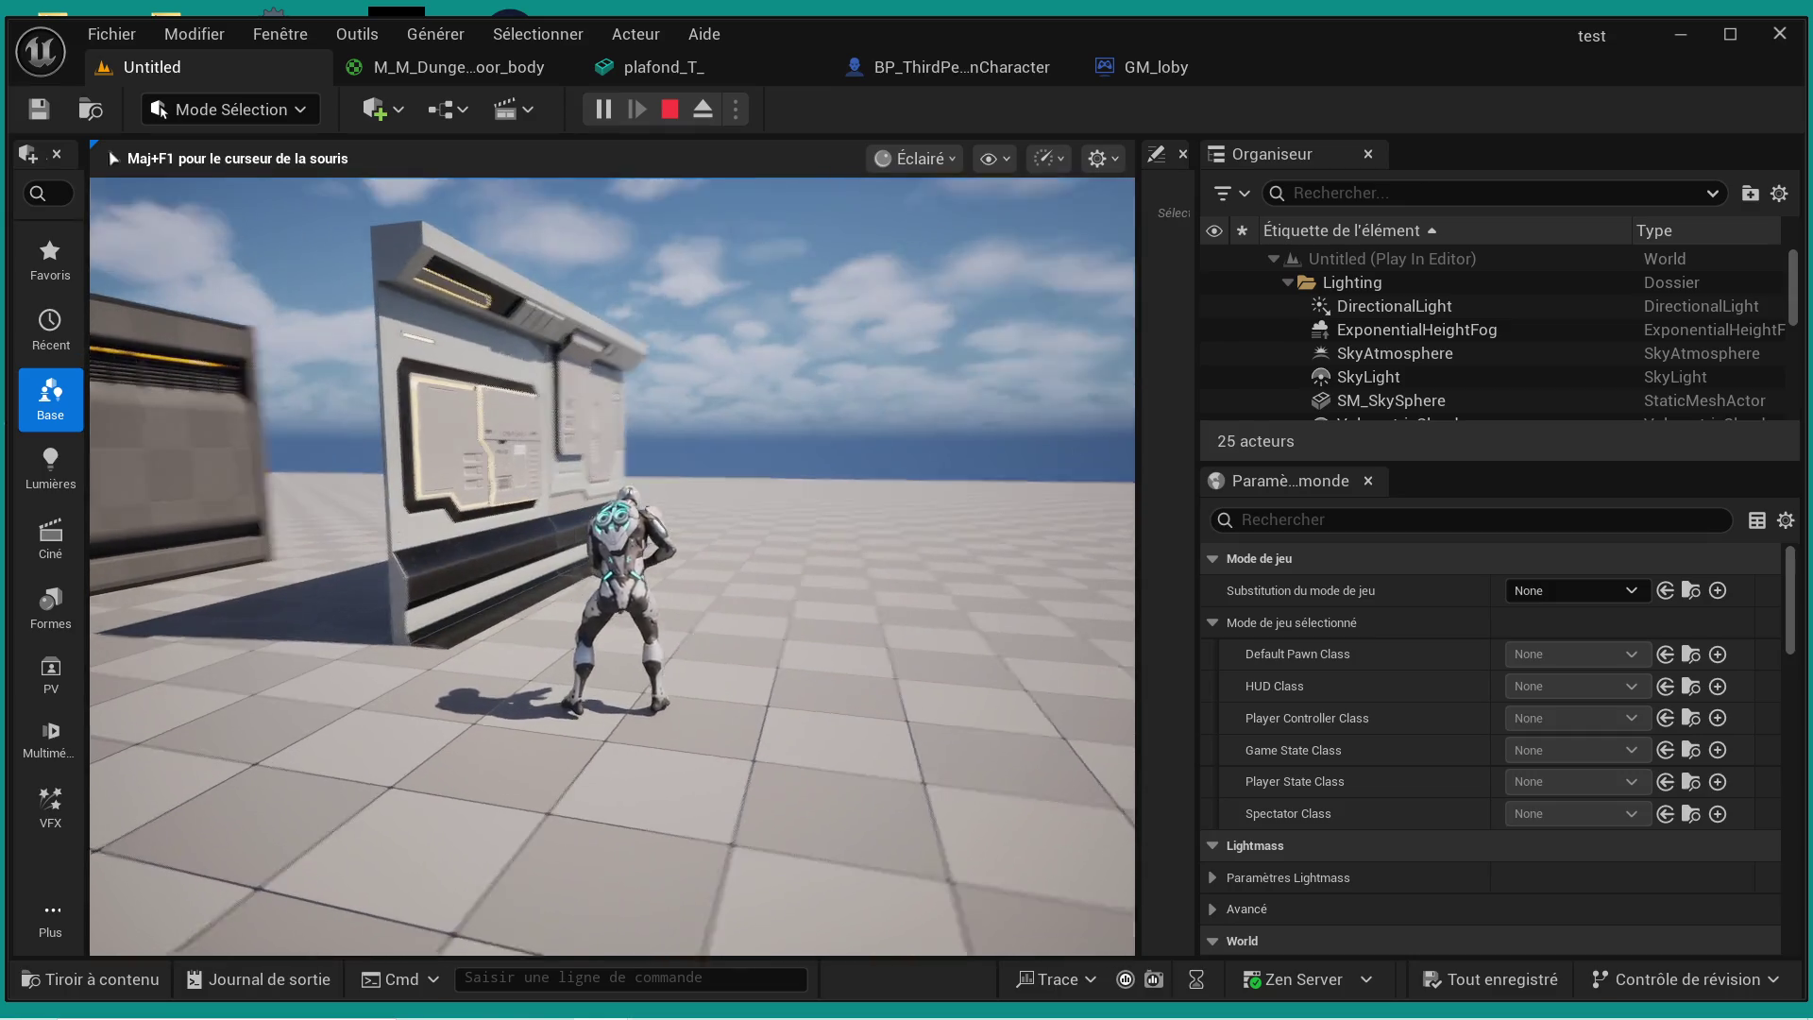
key(w)
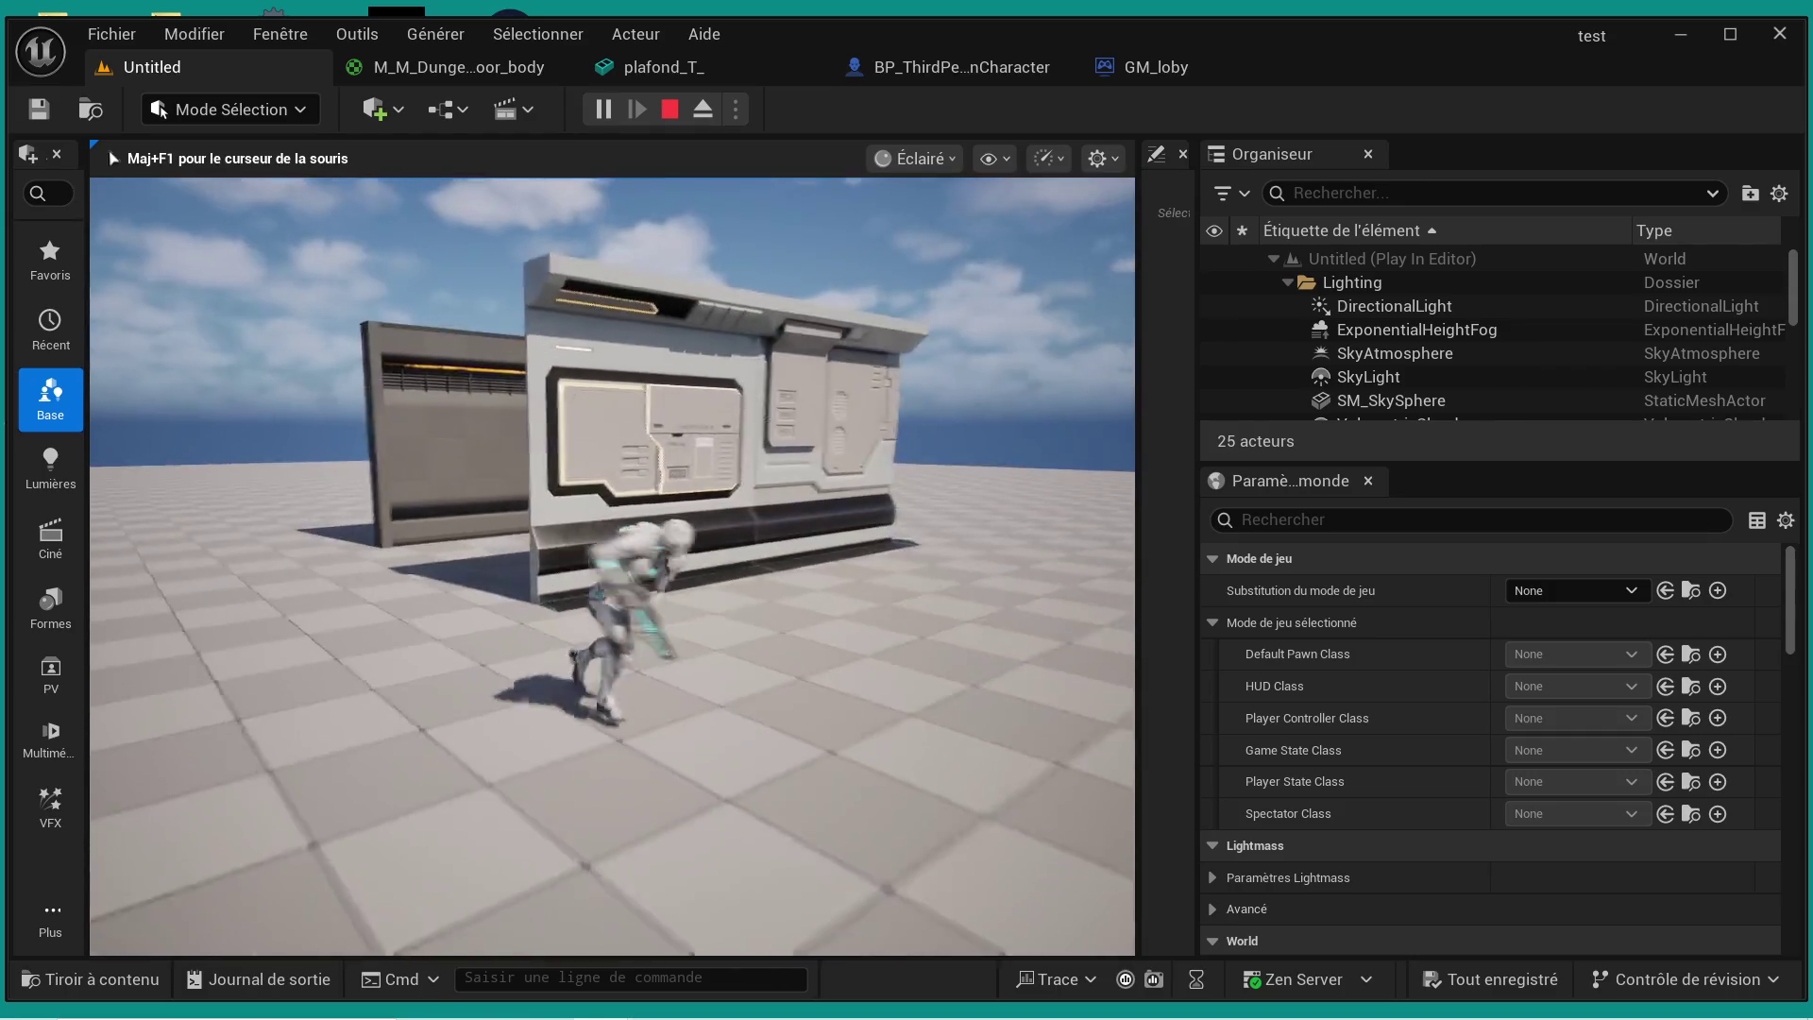
key(s)
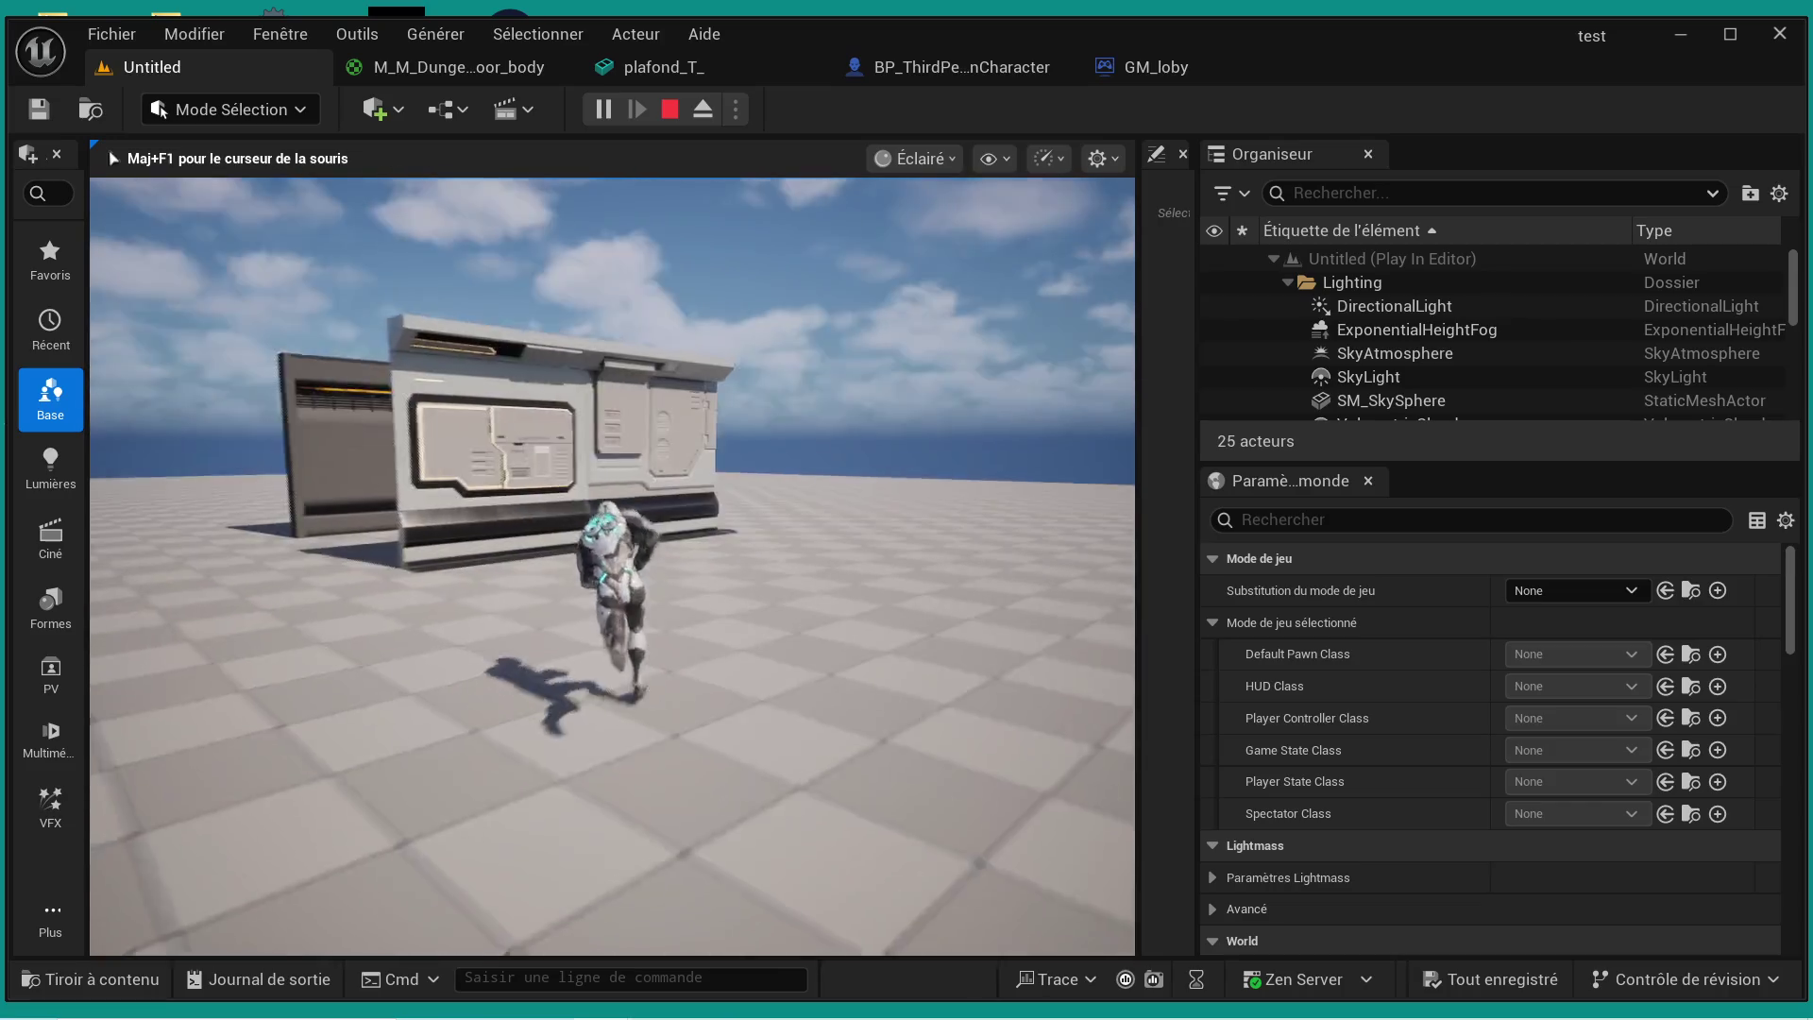
key(Escape)
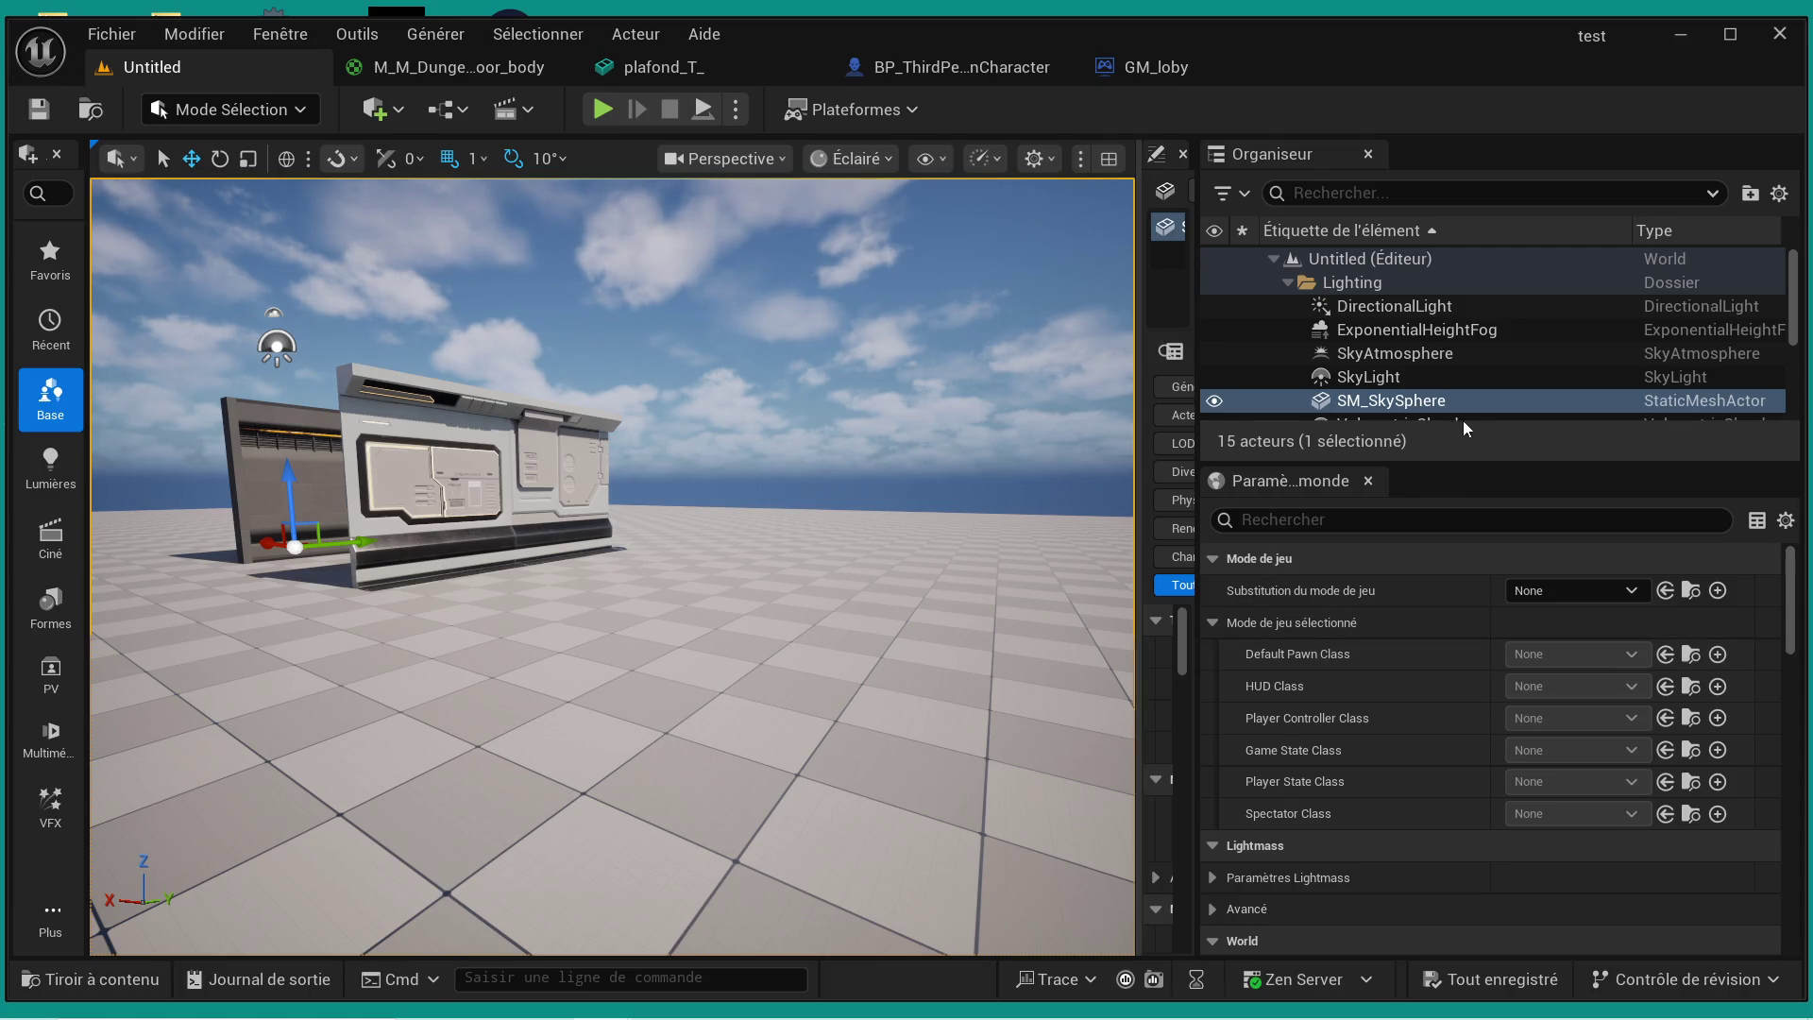
- Check the GM_loby game mode blueprint, then return to the Untitled level
scroll(1486, 714, down, 2)
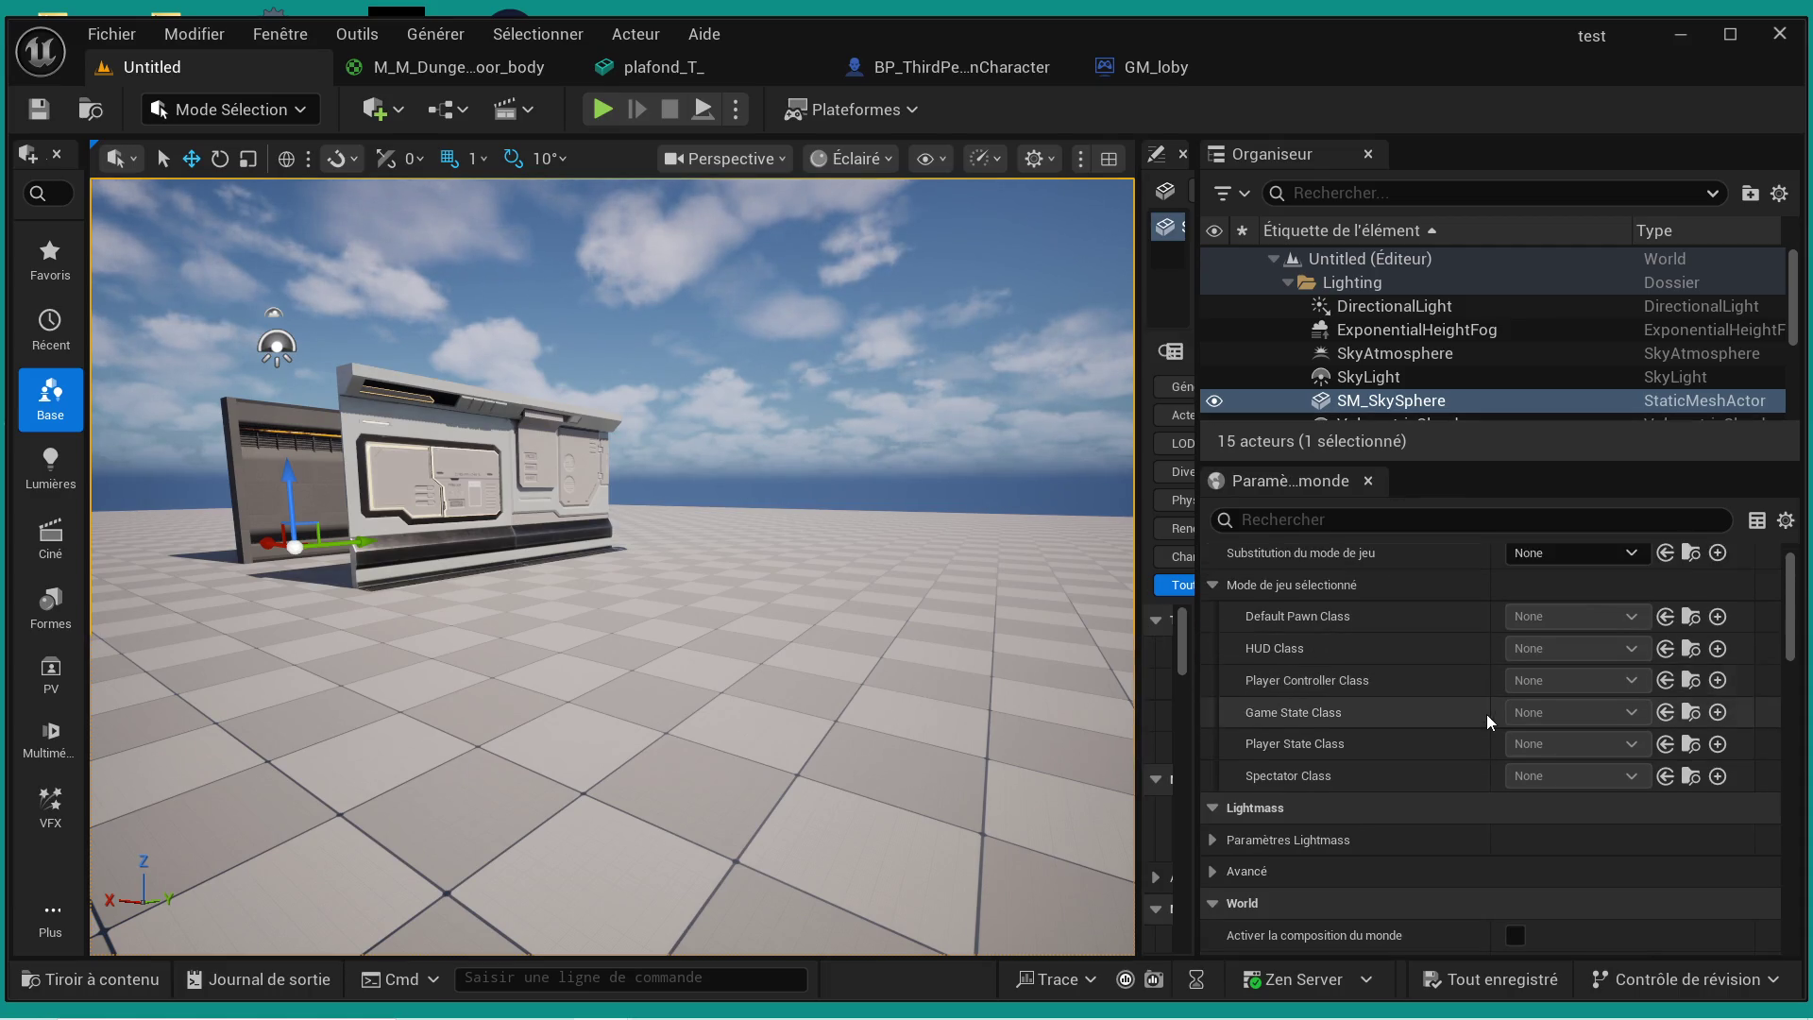
scroll(1486, 714, up, 1)
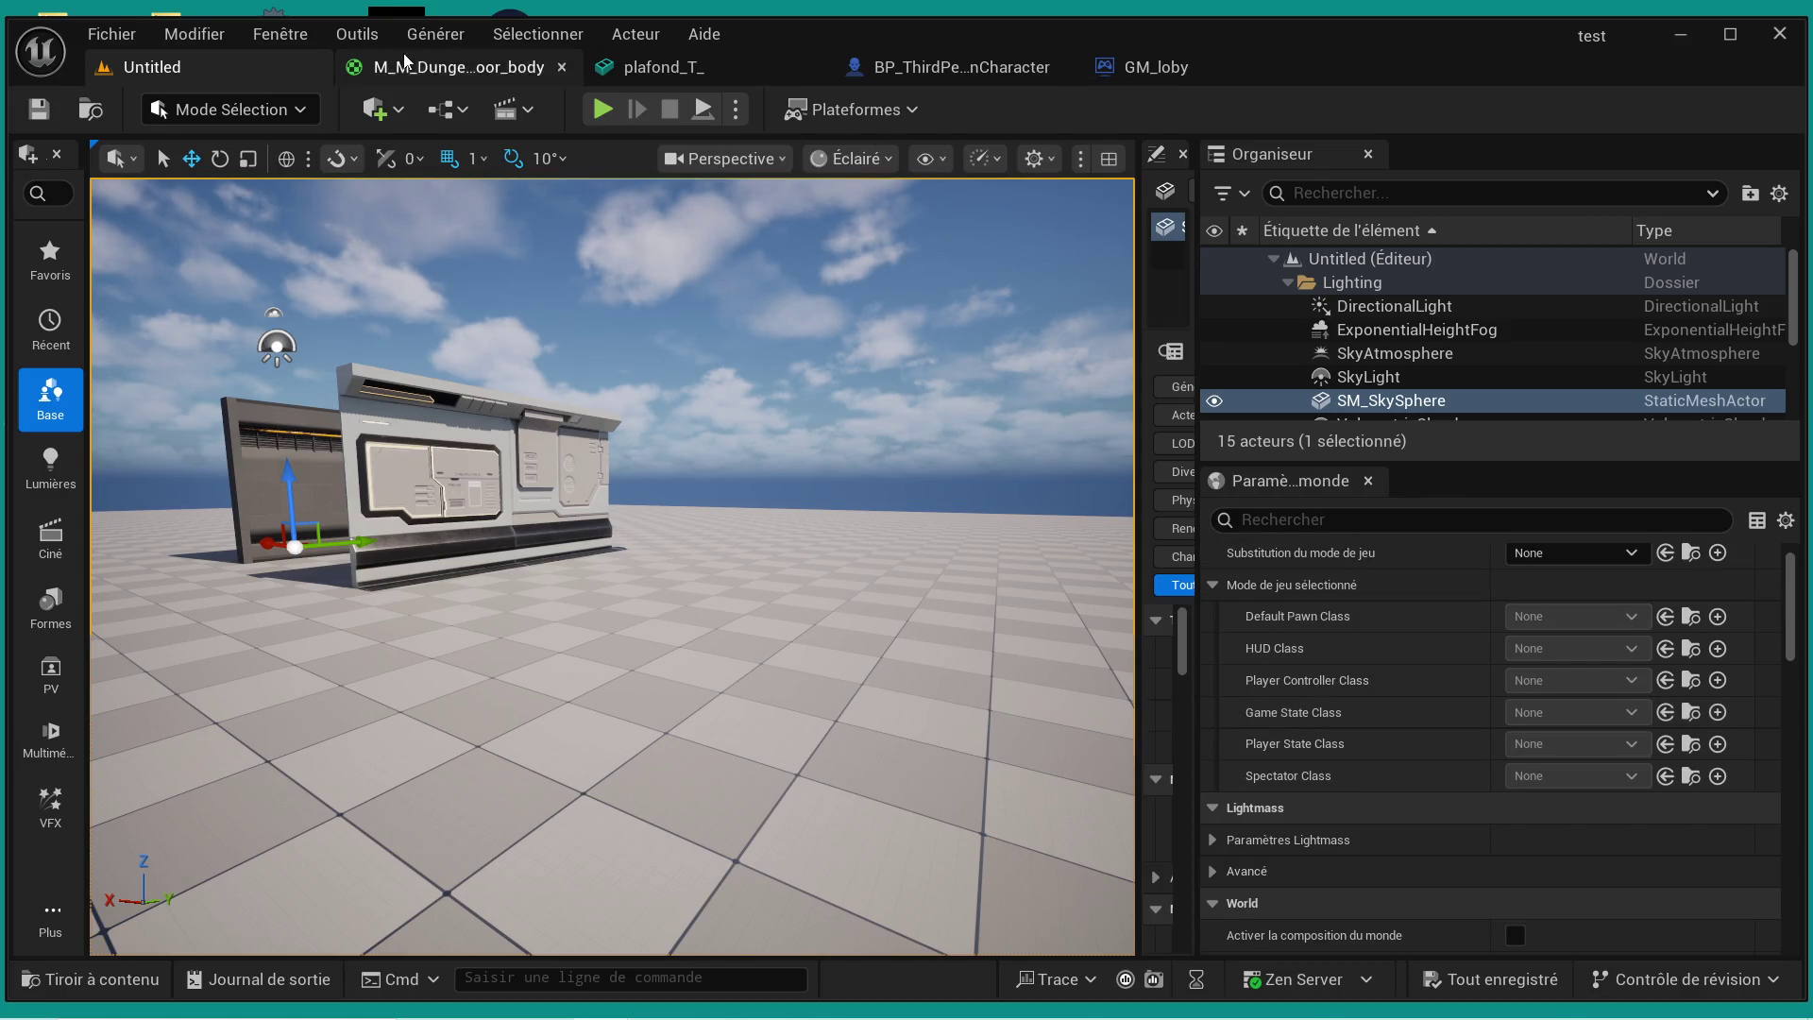
click(1154, 67)
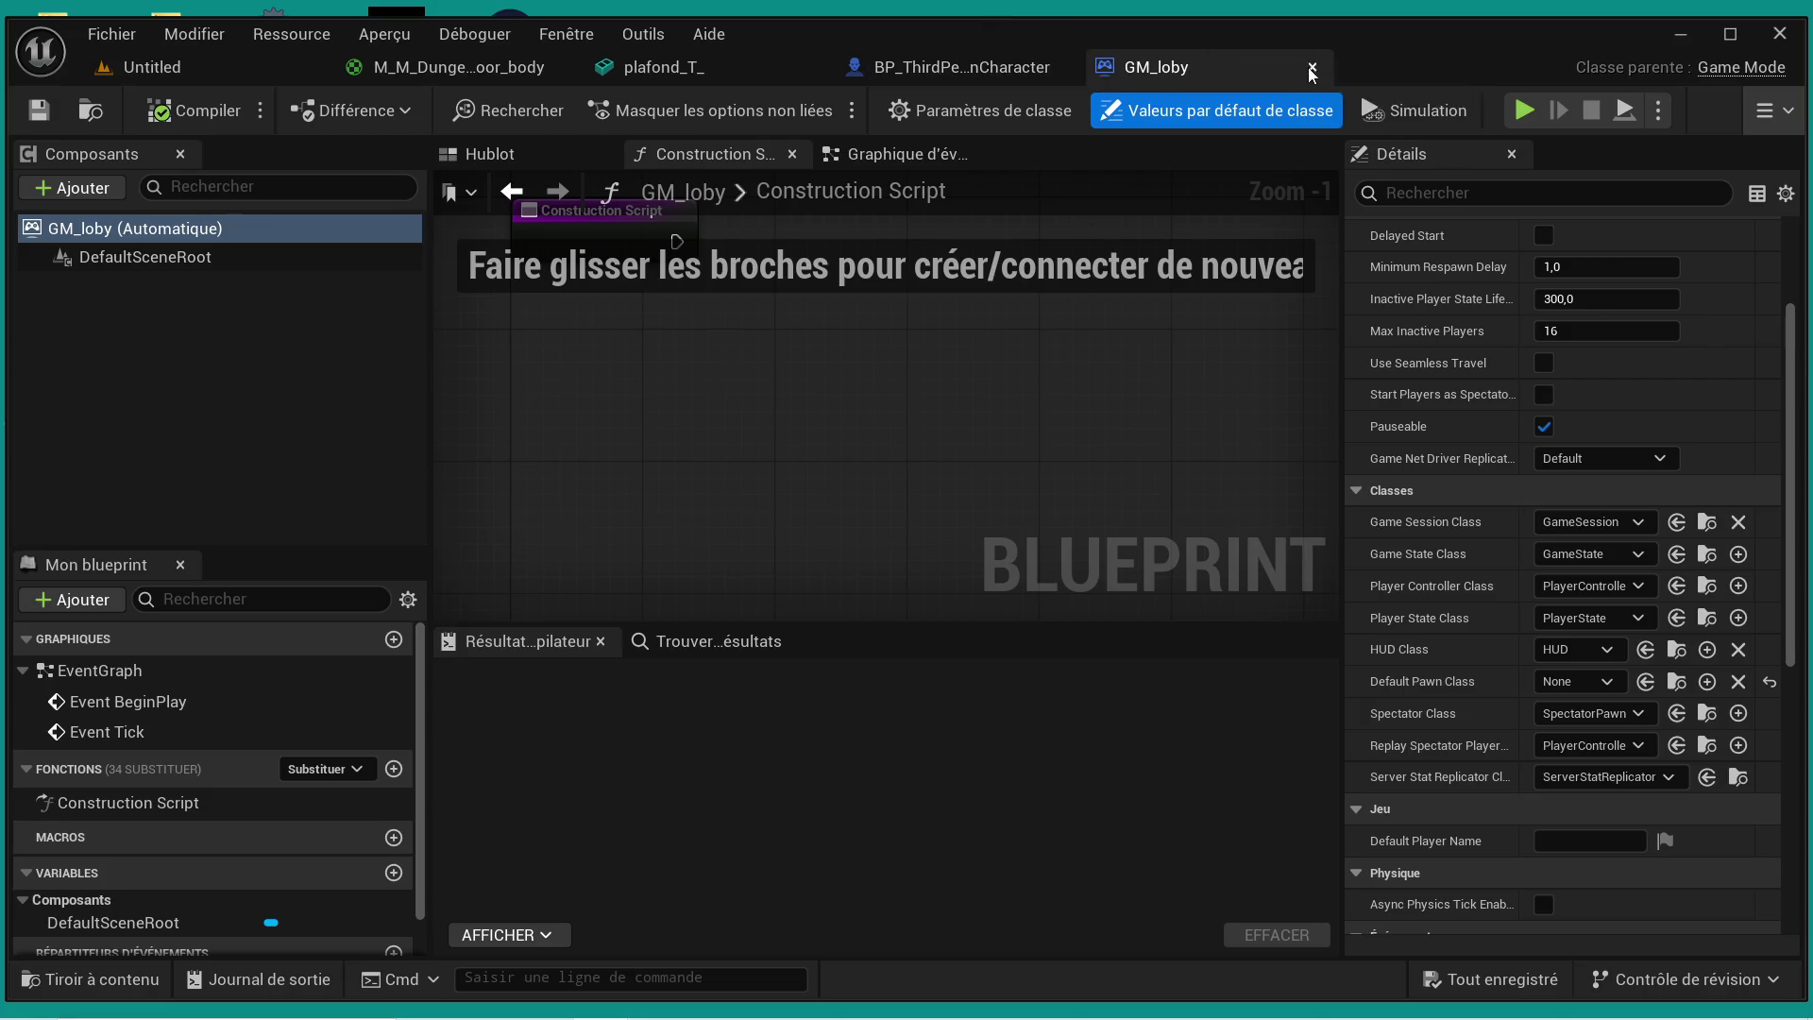
click(151, 67)
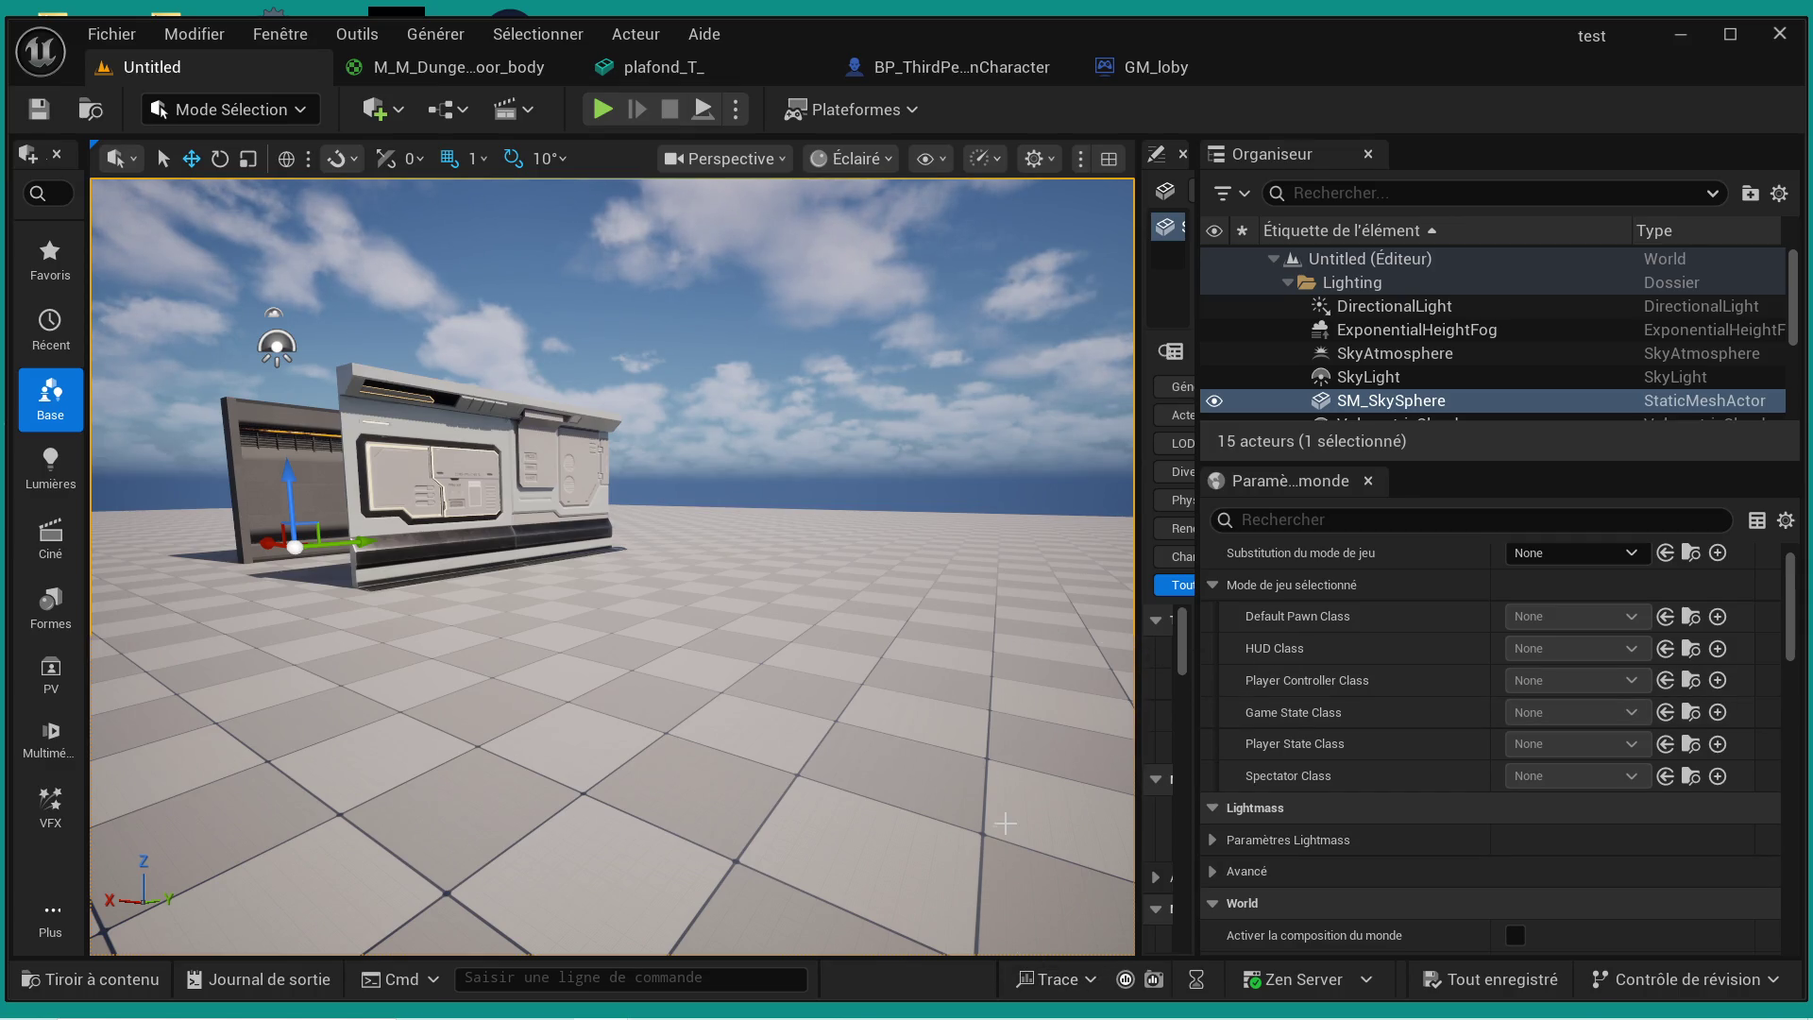
- Close Blender without saving its changes
key(super)
click(786, 1012)
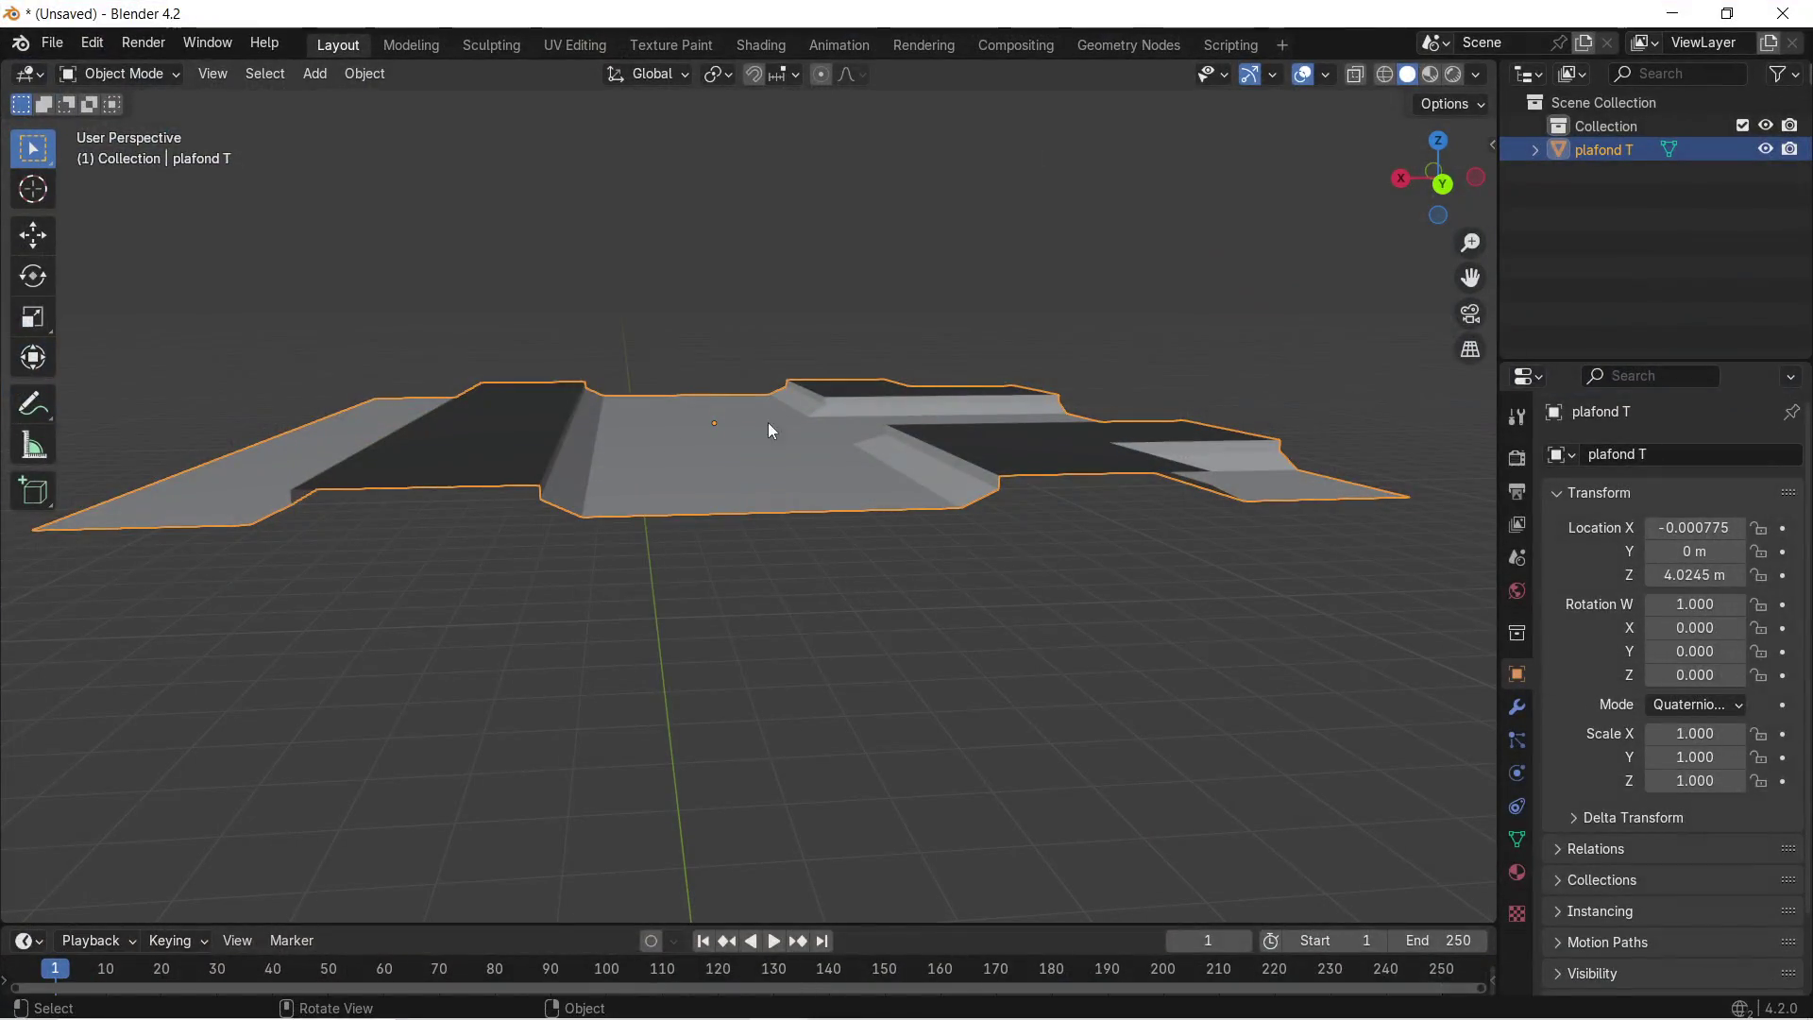
click(52, 42)
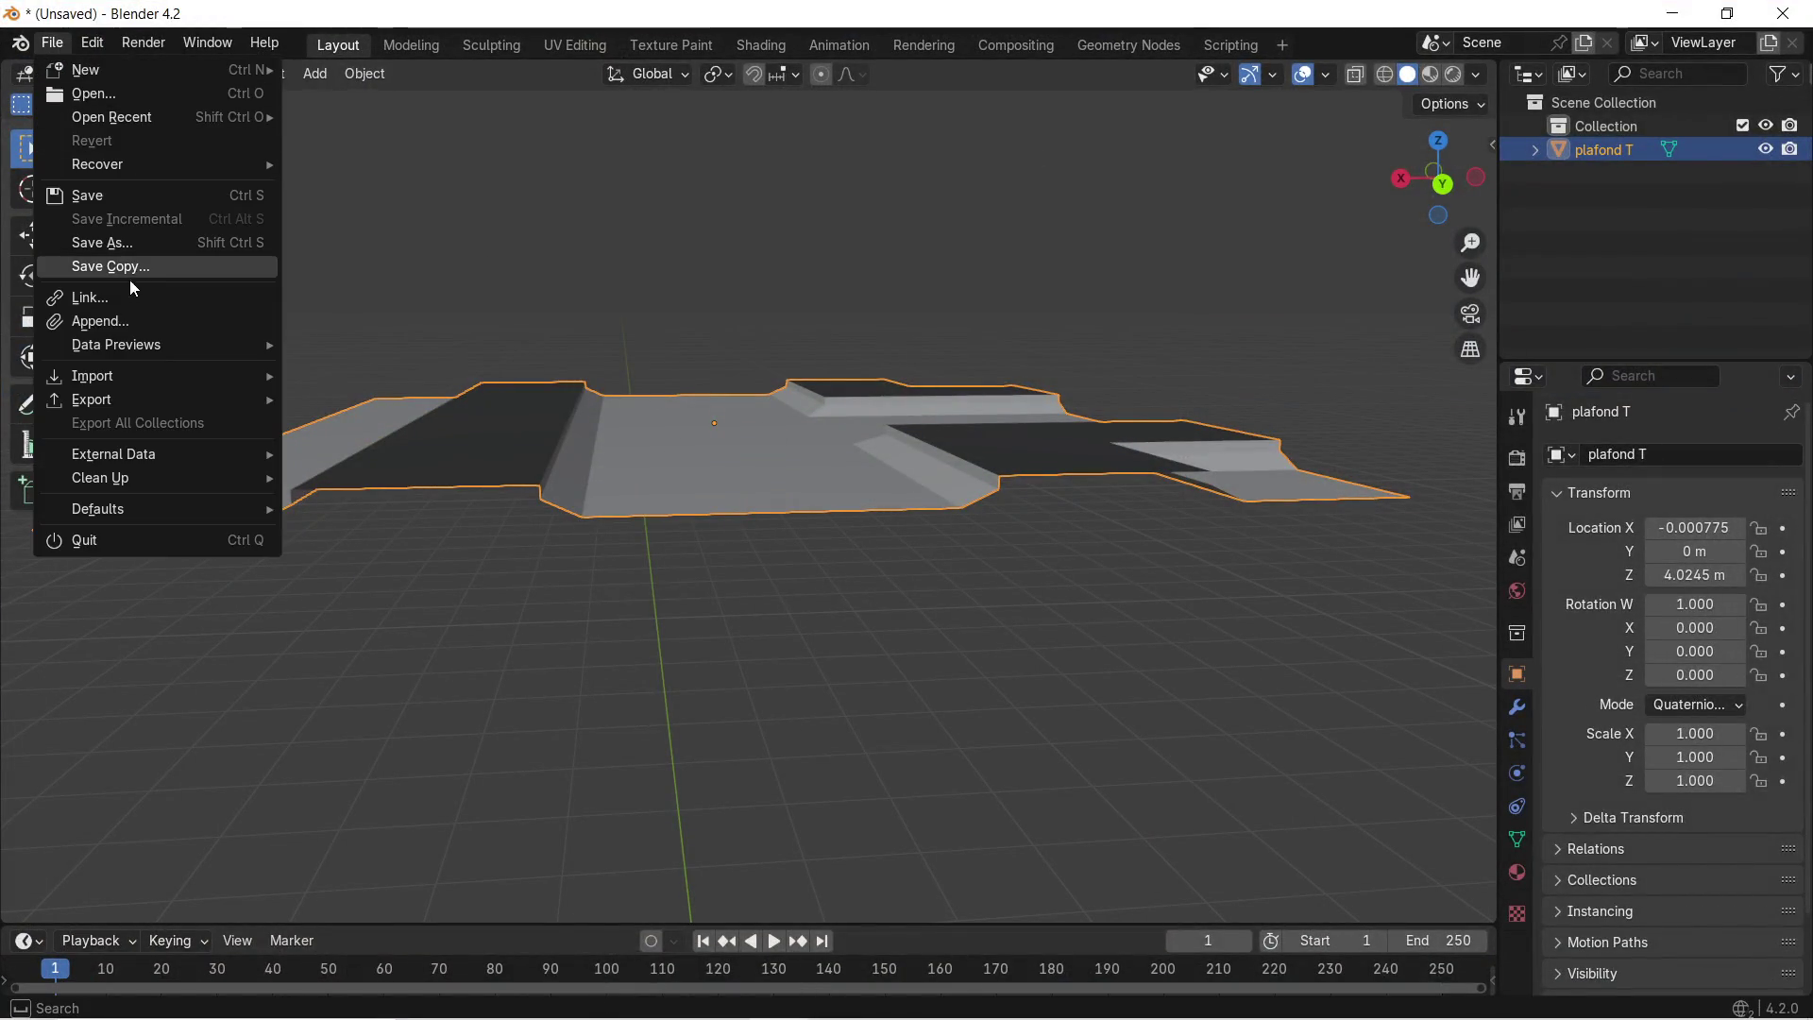
click(1783, 13)
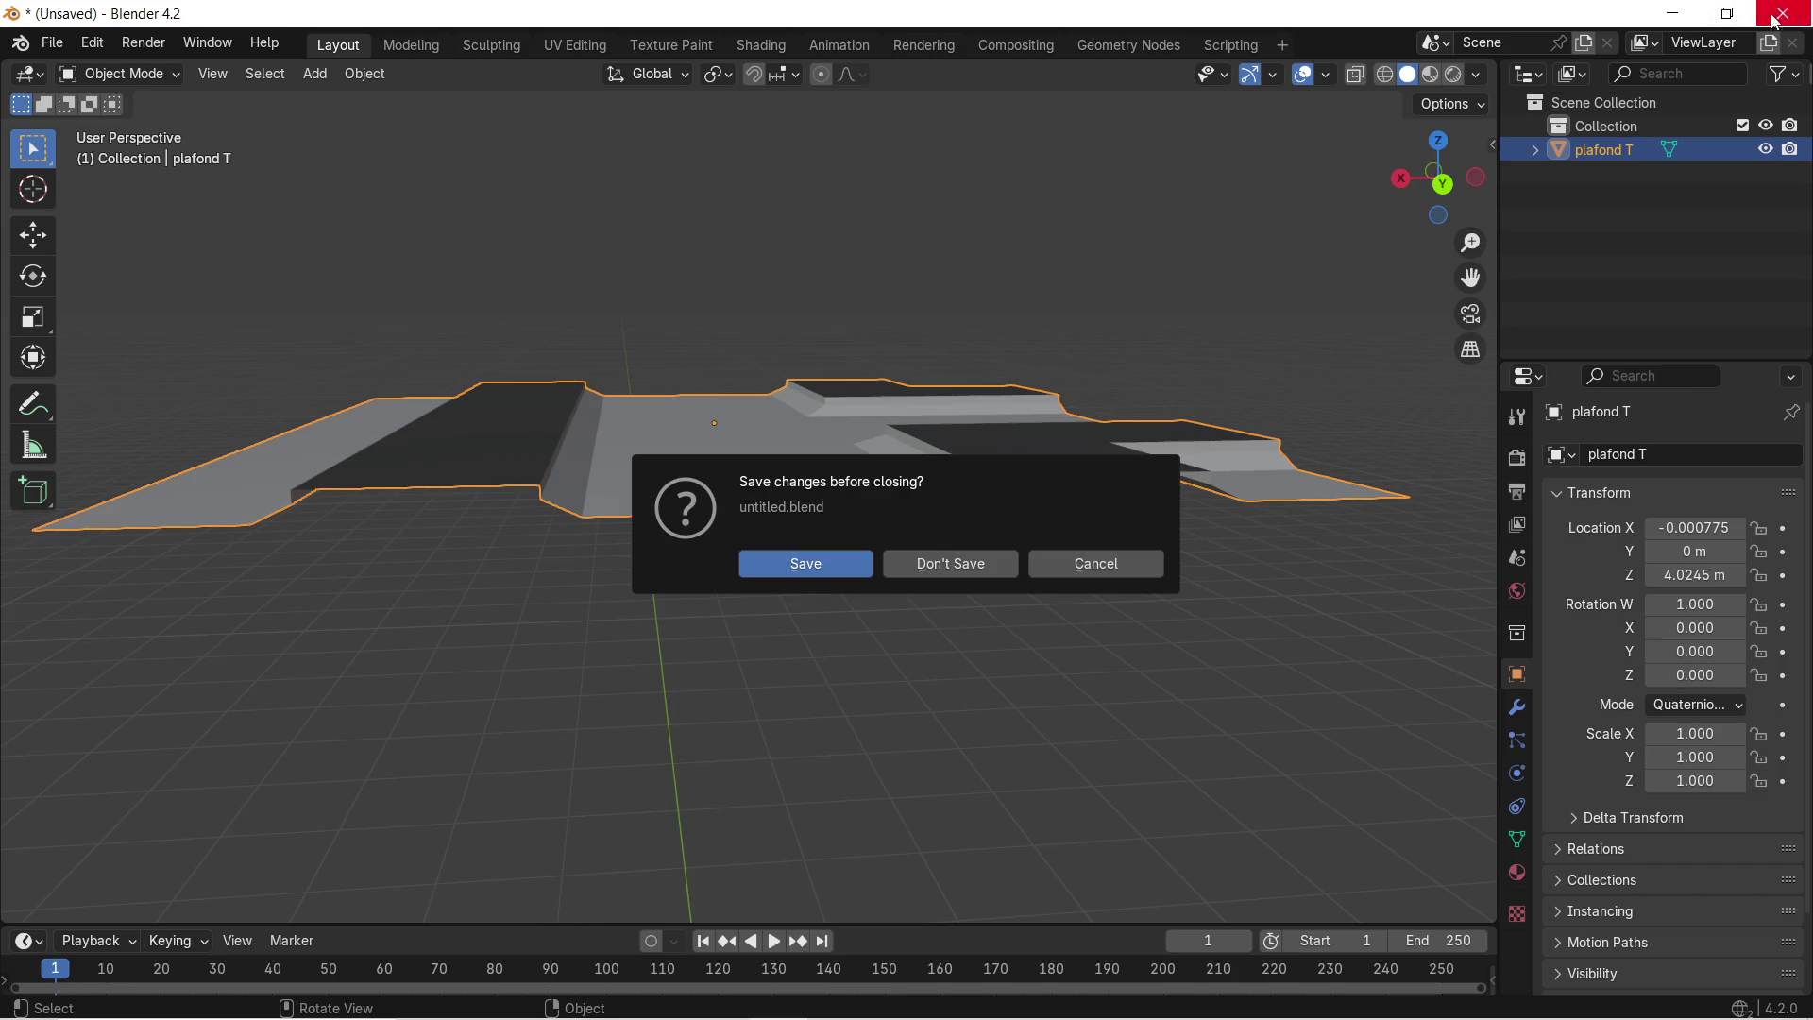
click(954, 559)
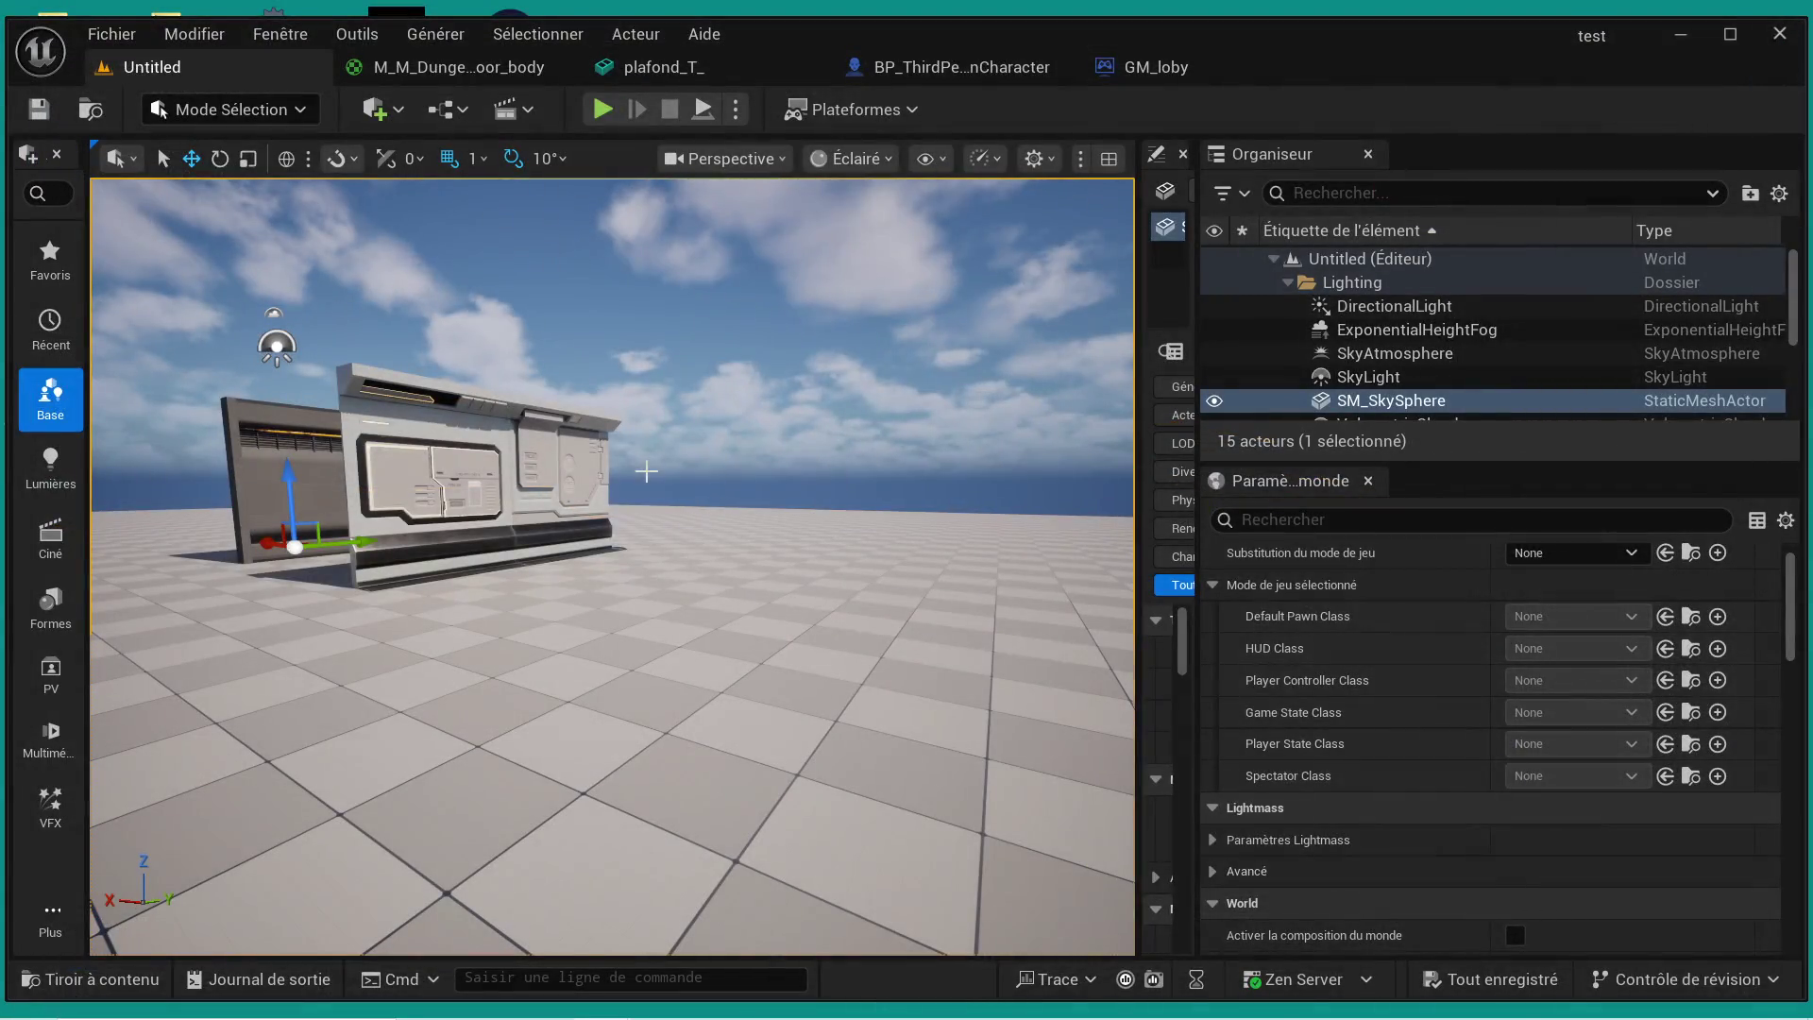
- Close the Unreal Editor, then close Substance Painter choosing Ne pas tenir compte
click(1780, 38)
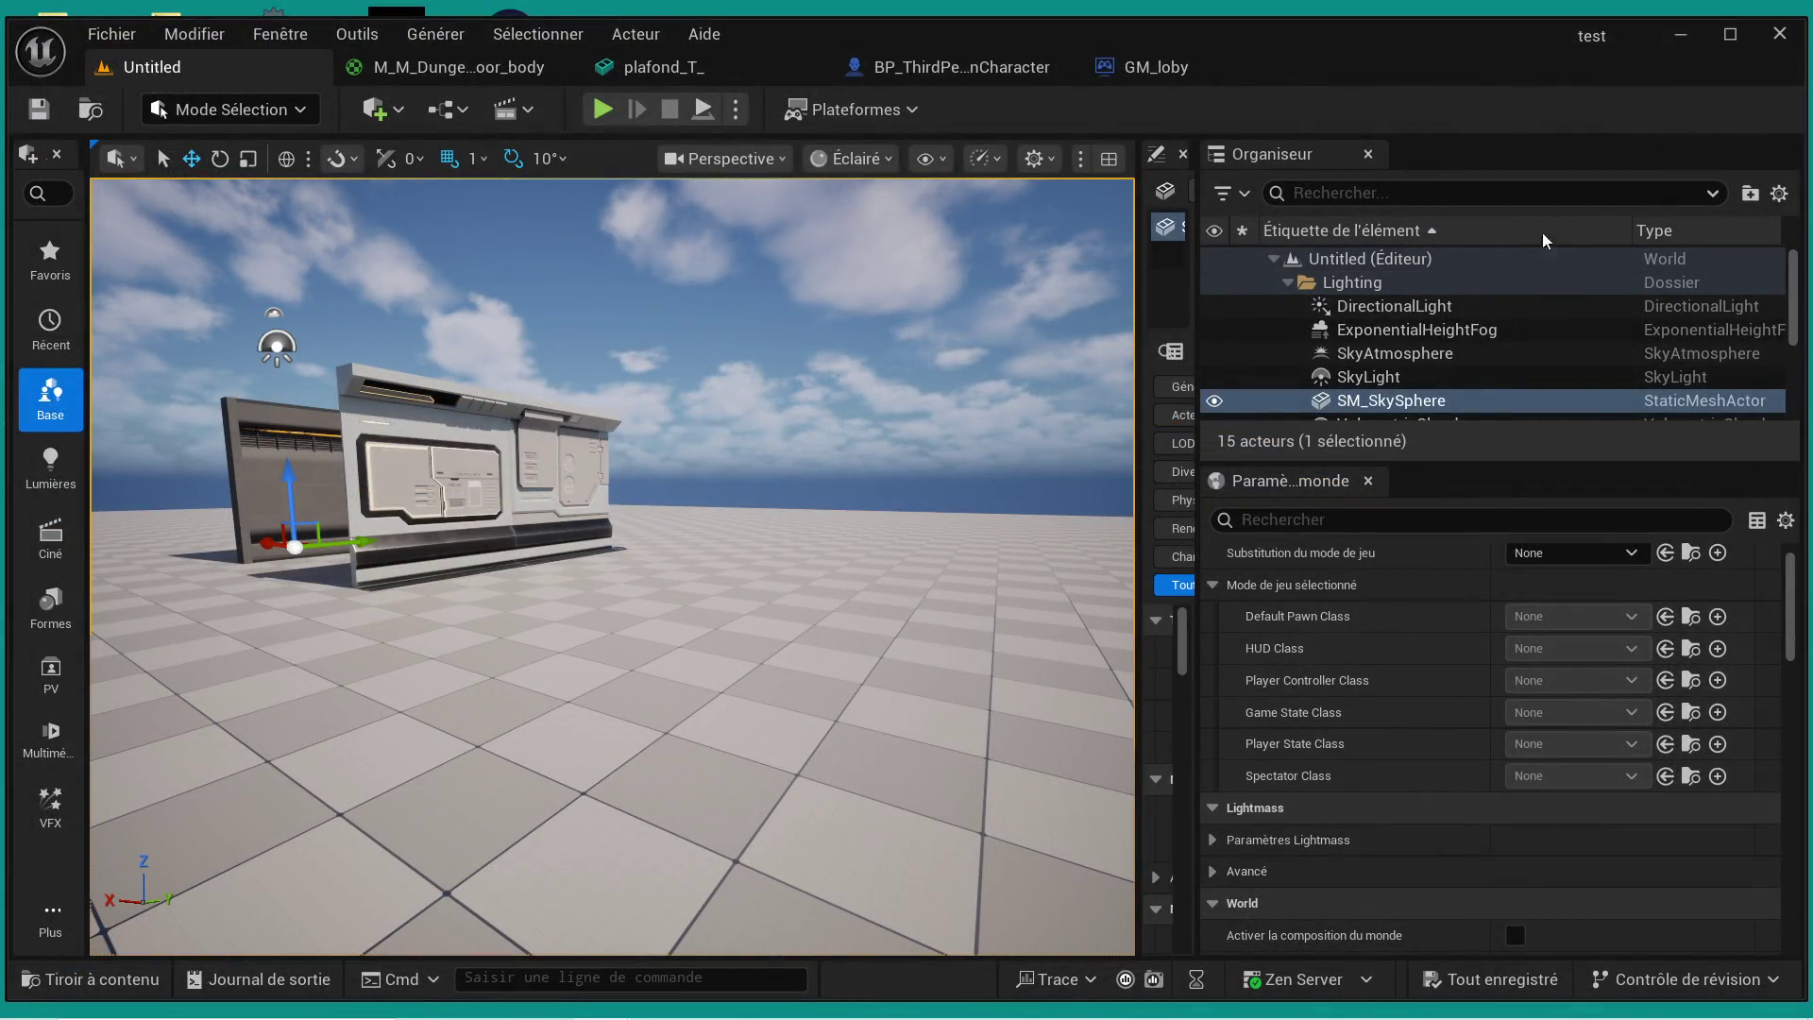
click(673, 1003)
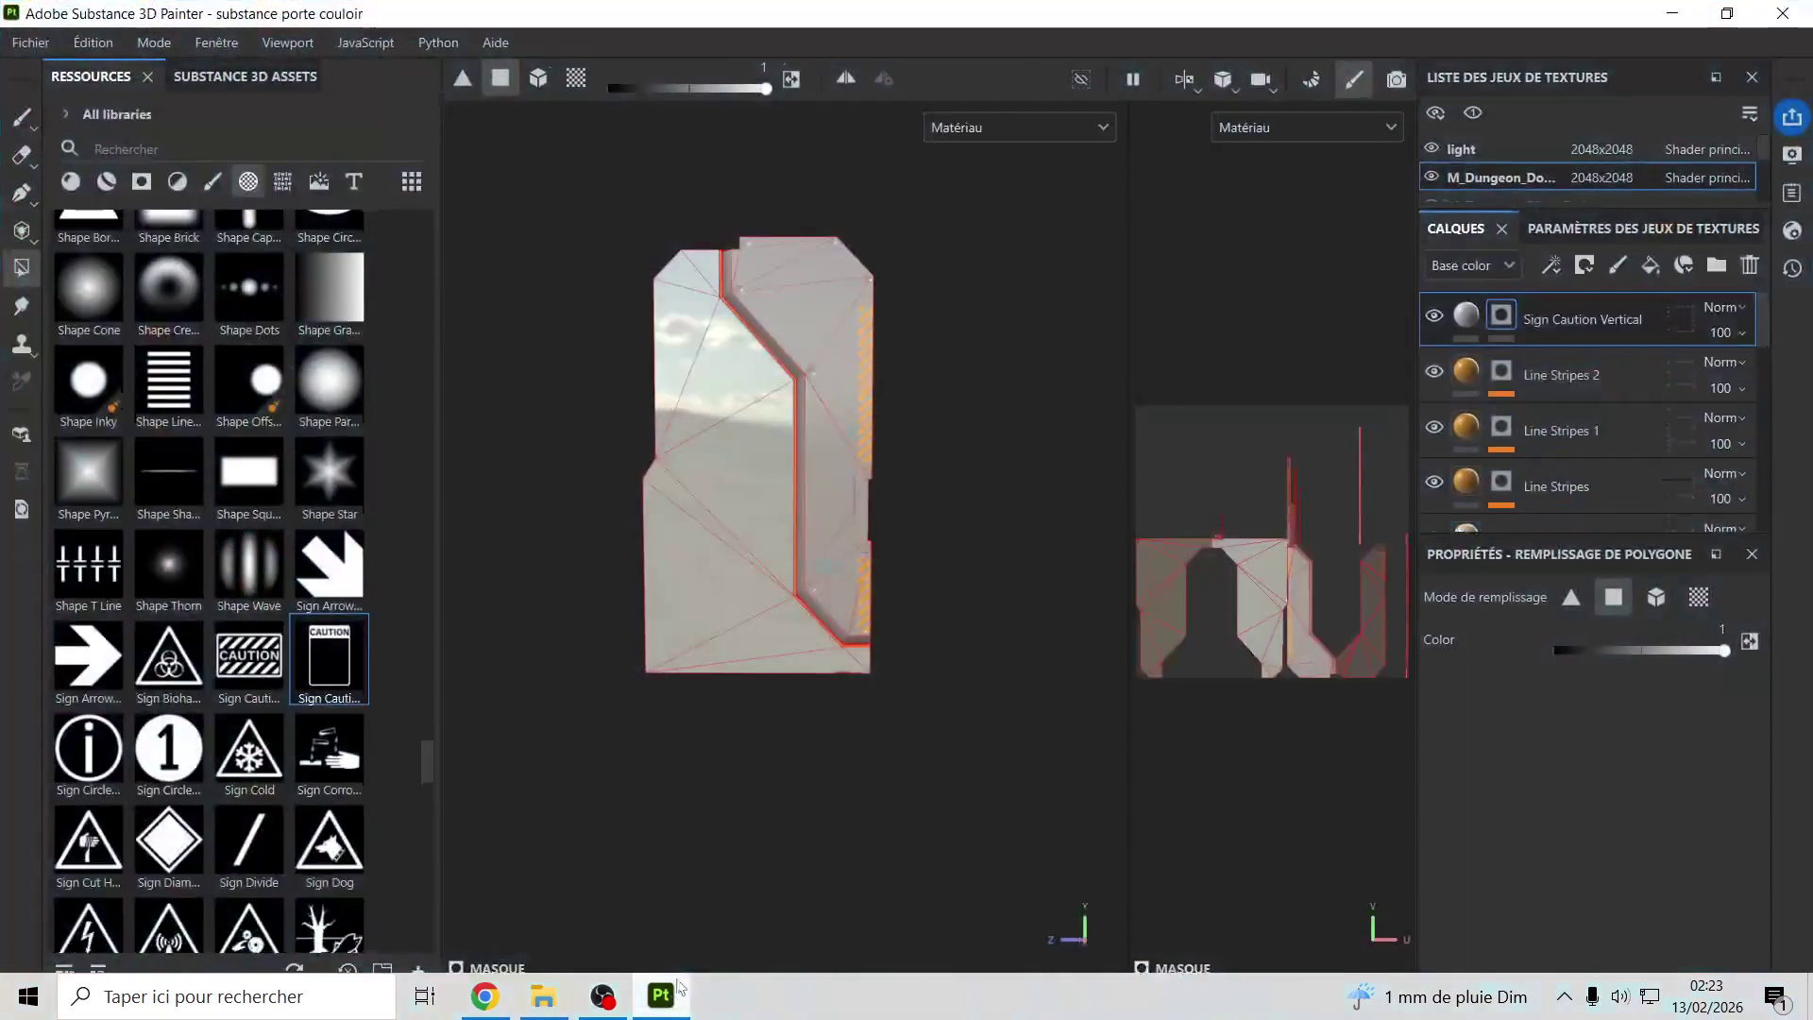
click(1783, 13)
click(828, 553)
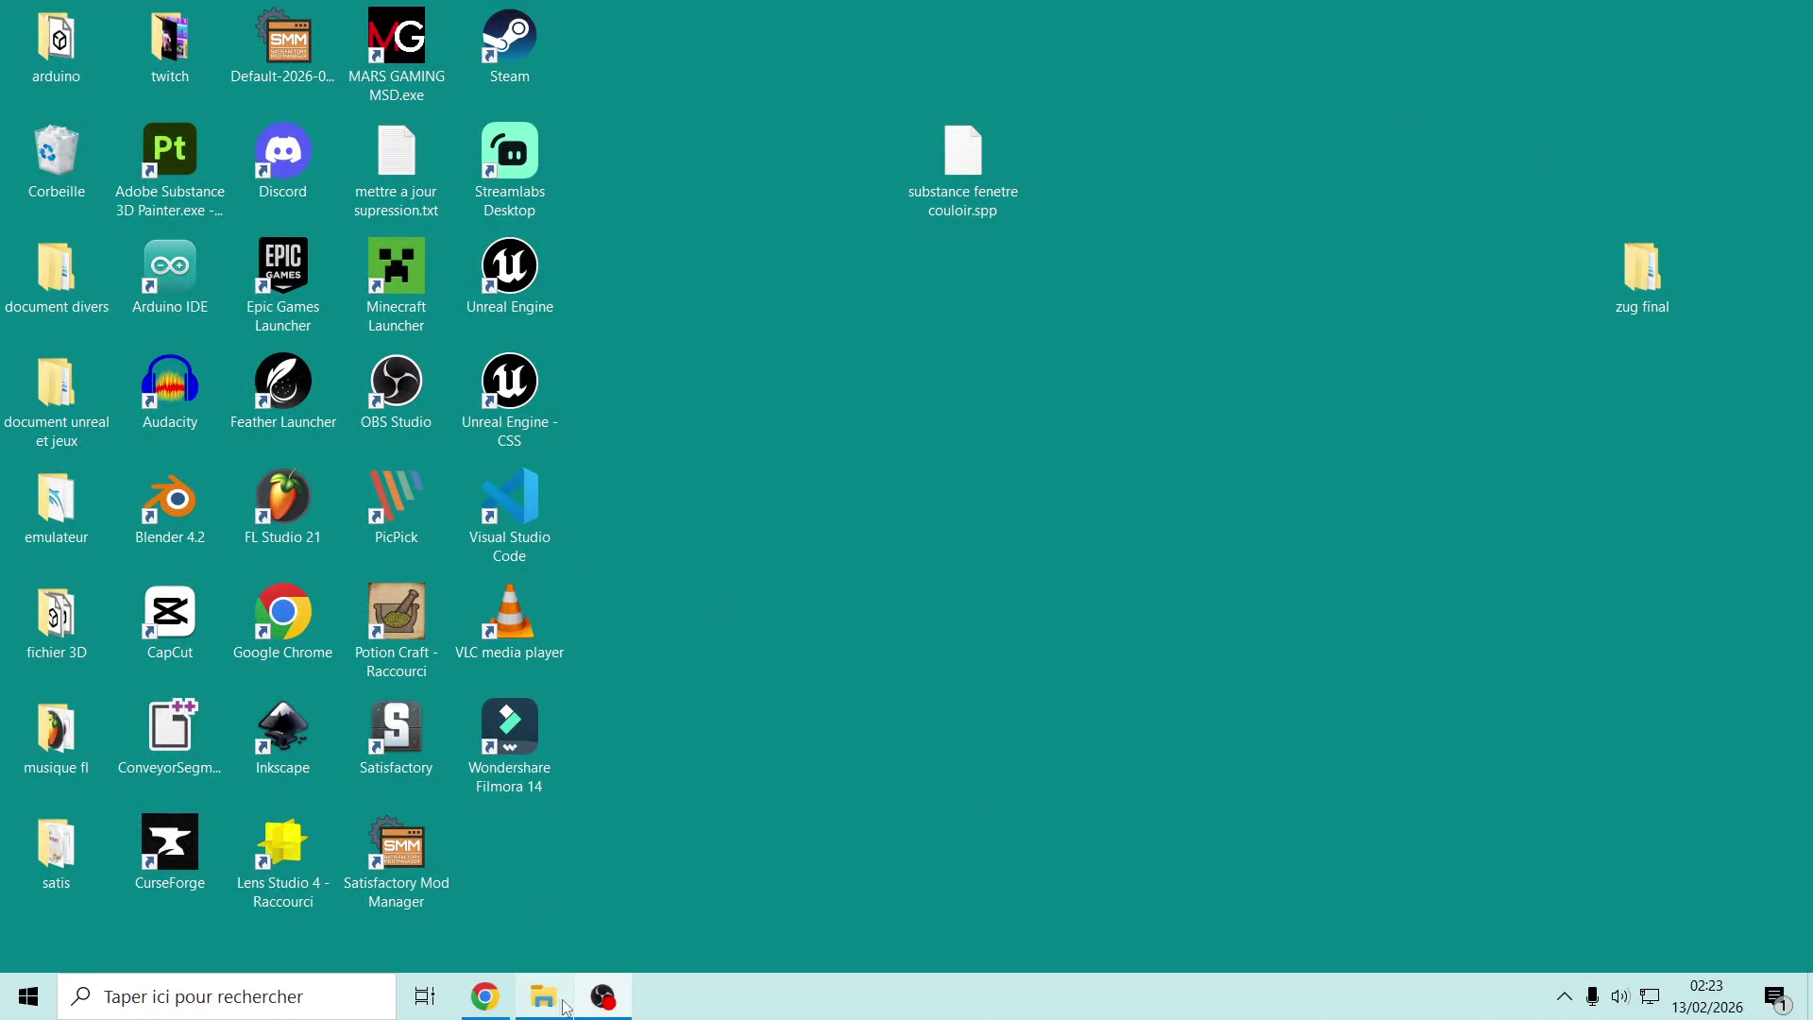
click(485, 997)
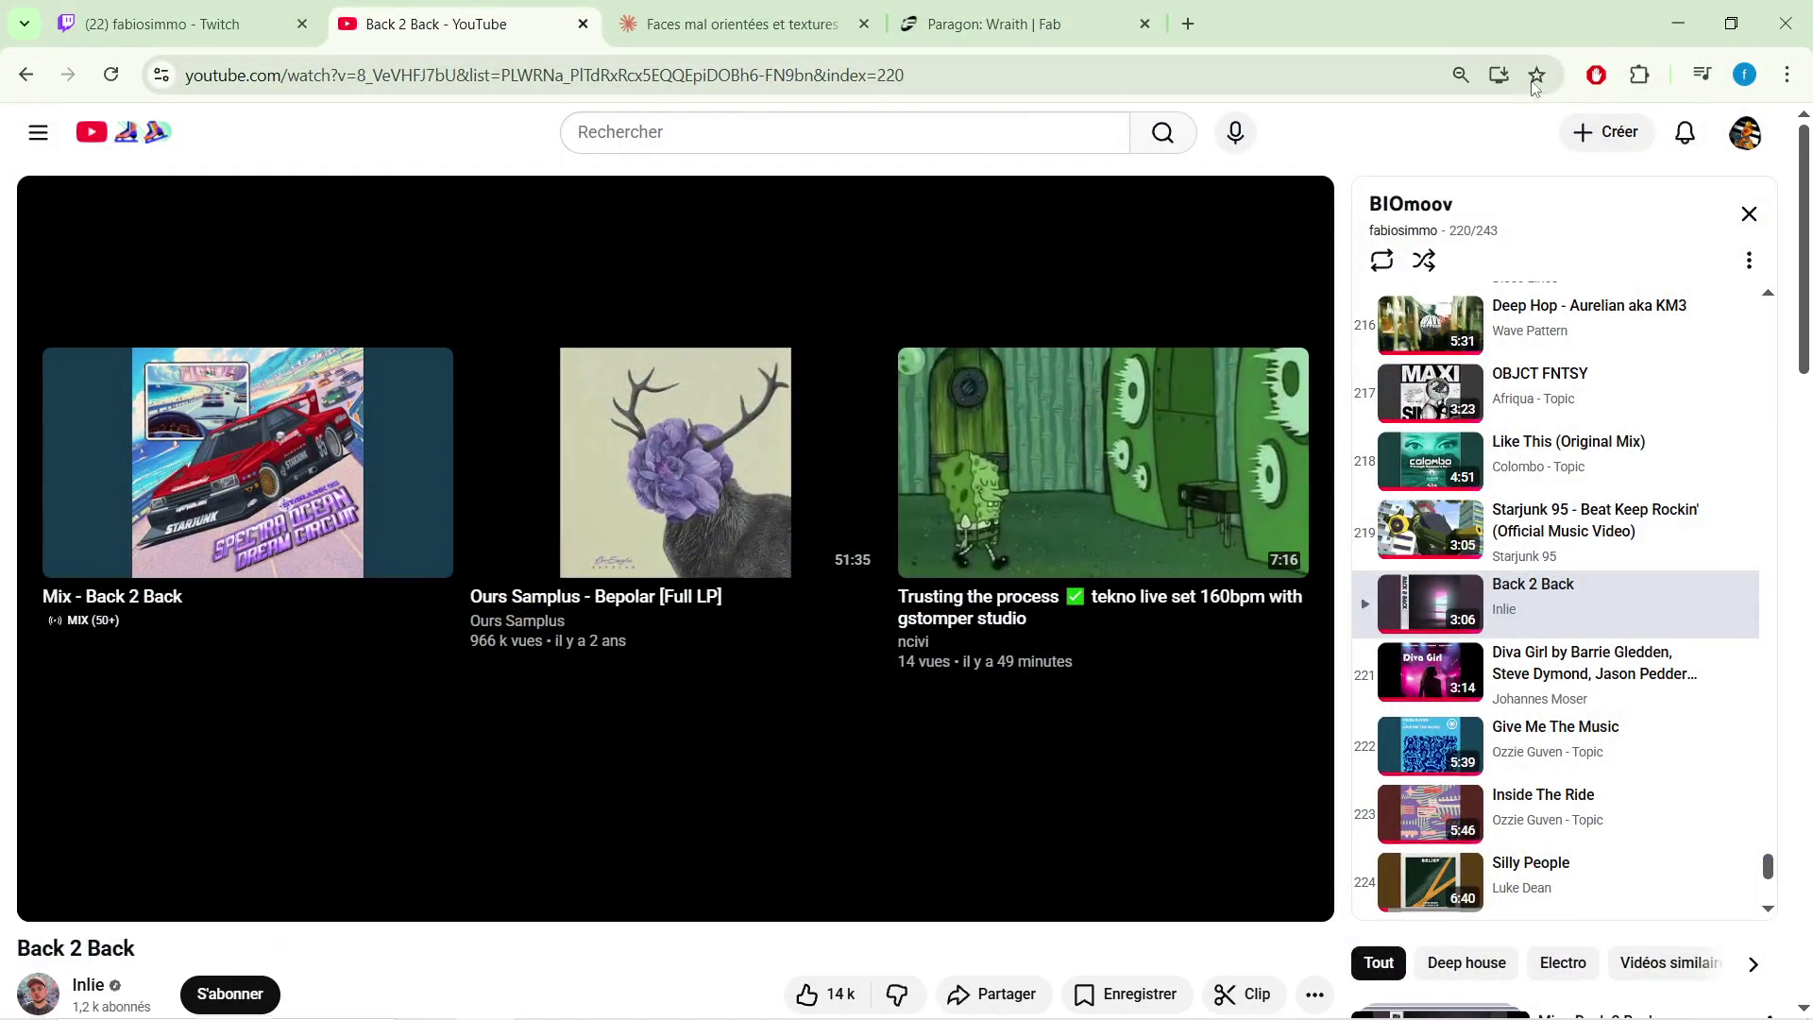
click(1678, 22)
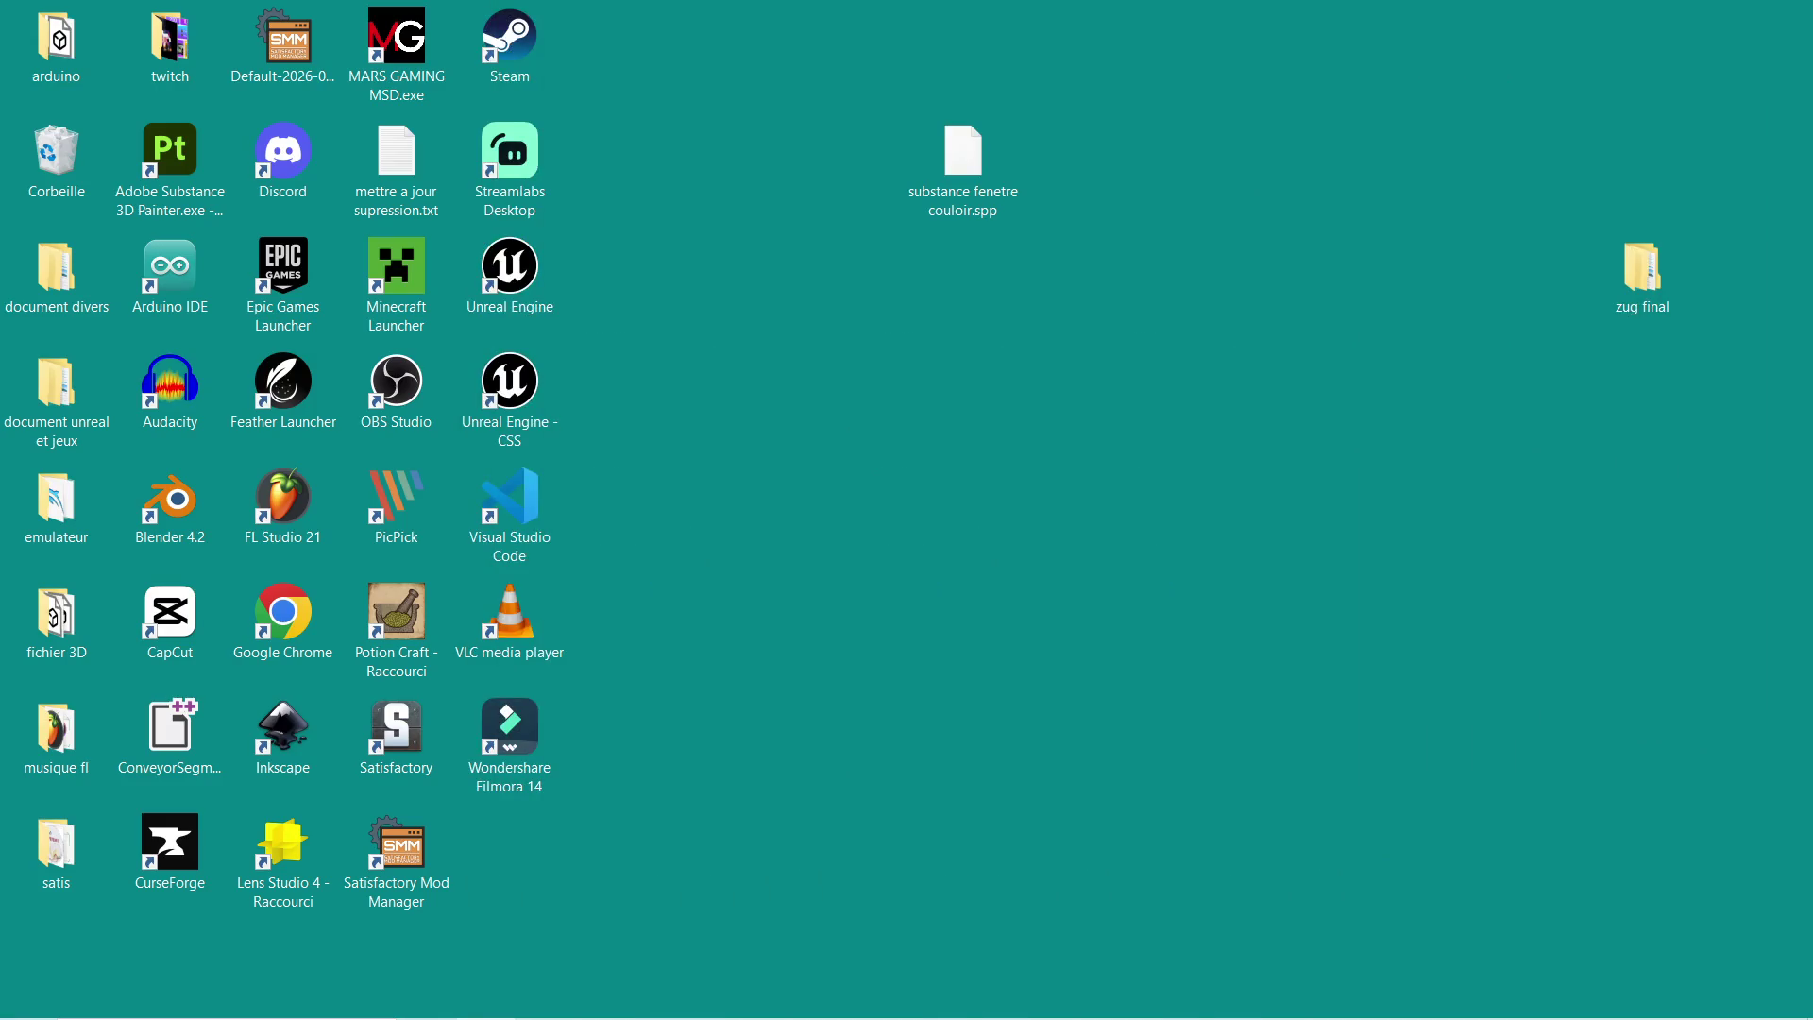